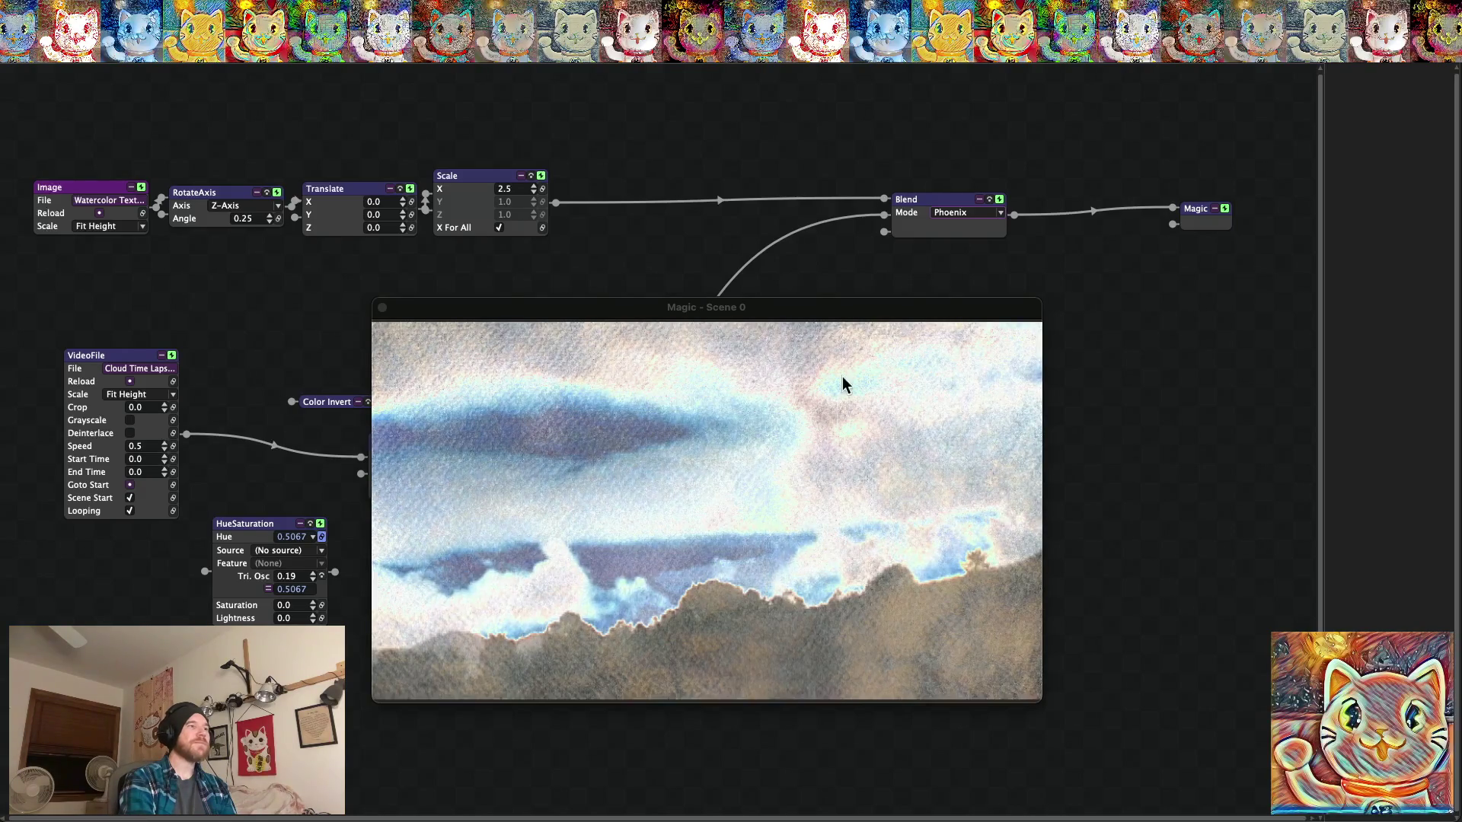
# Raise the scene preview window and switch VideoFile to a different cloud clip.
pyautogui.click(542, 314)
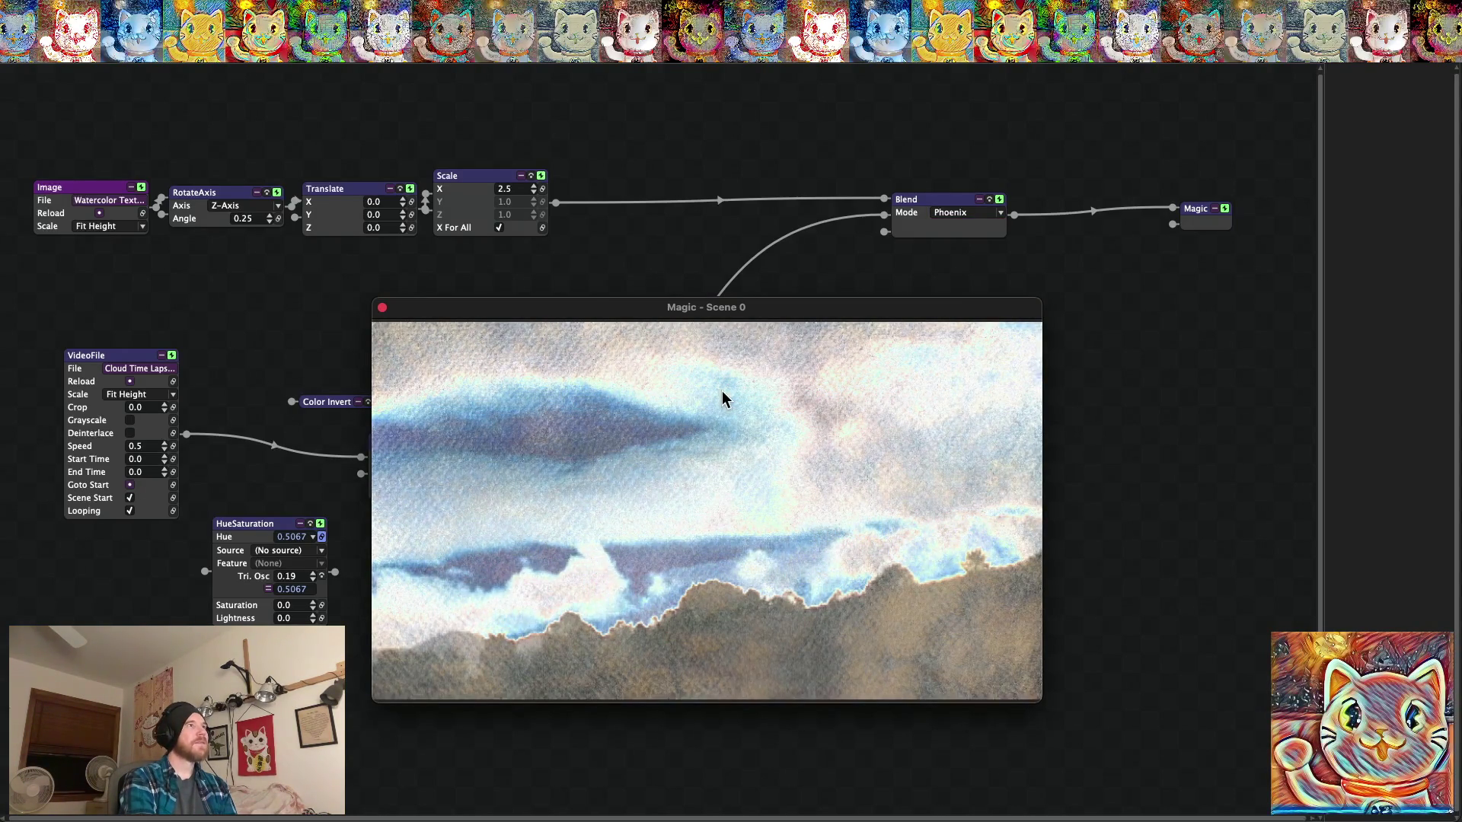
pyautogui.moveTo(563, 307); pyautogui.dragTo(566, 277)
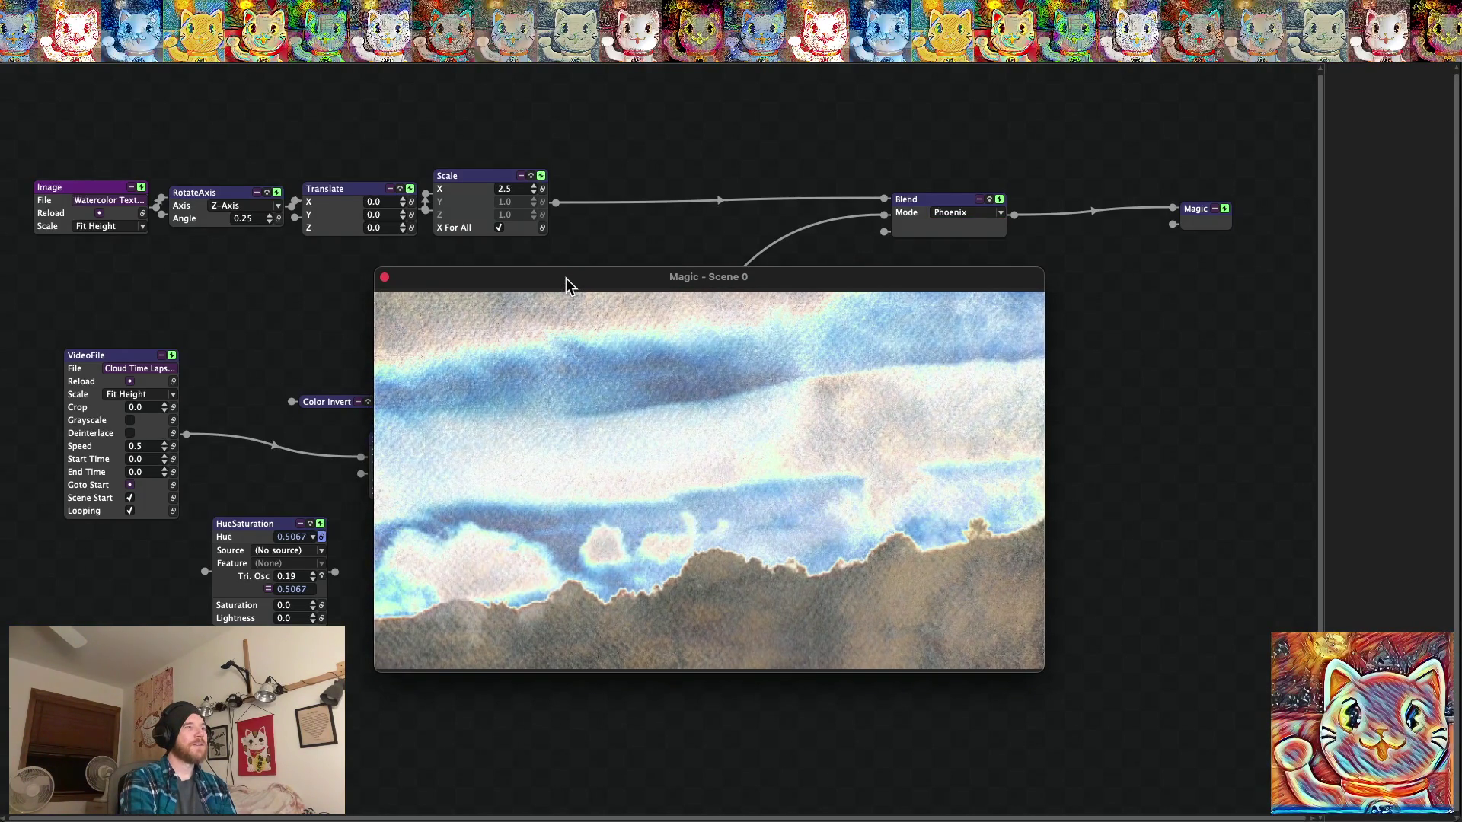
pyautogui.click(175, 370)
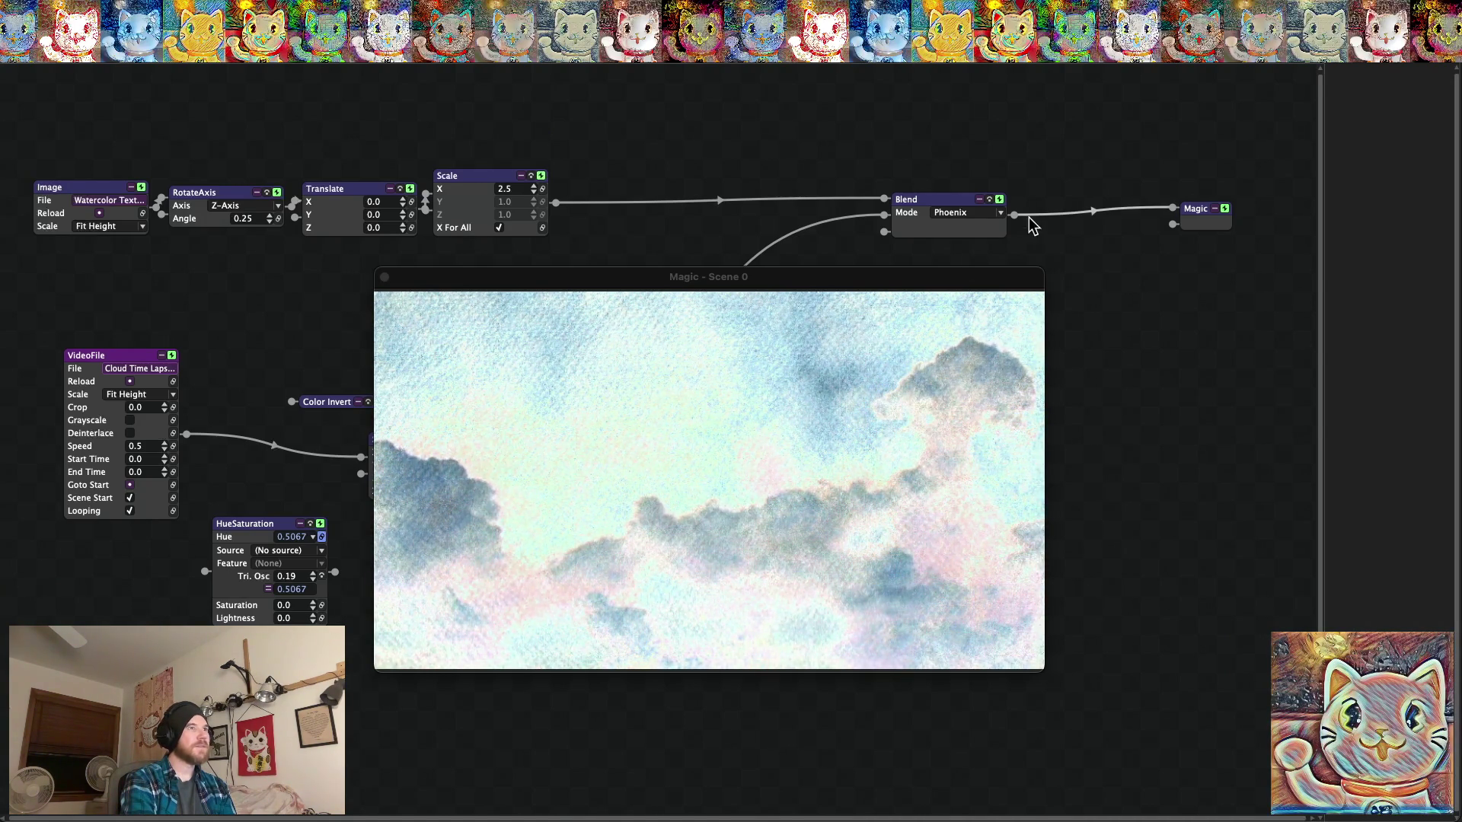
# Try the Subtract and Difference blend modes, then settle on Negation.
pyautogui.click(980, 217)
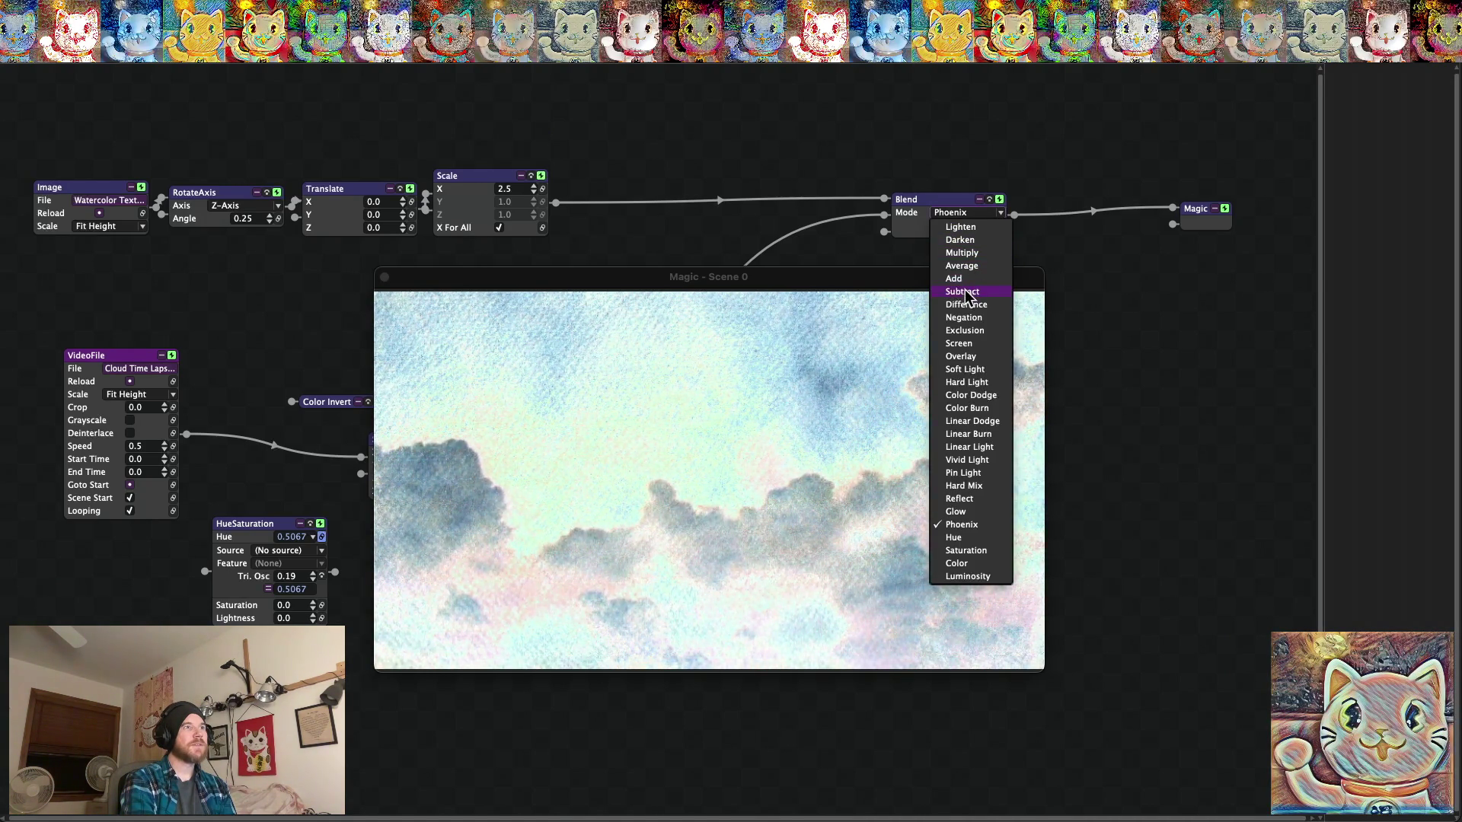
pyautogui.click(966, 291)
pyautogui.click(970, 215)
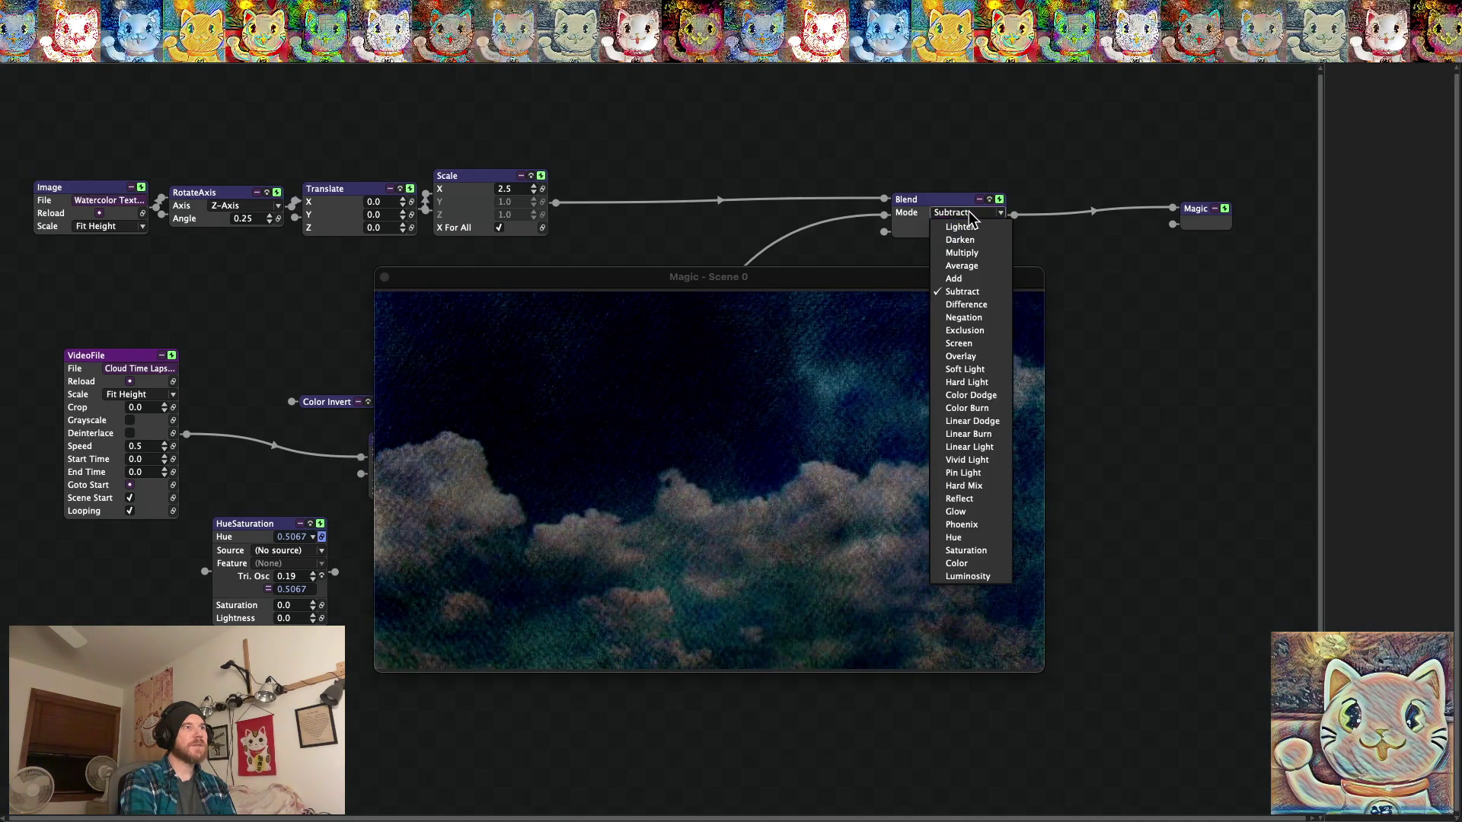
pyautogui.click(964, 306)
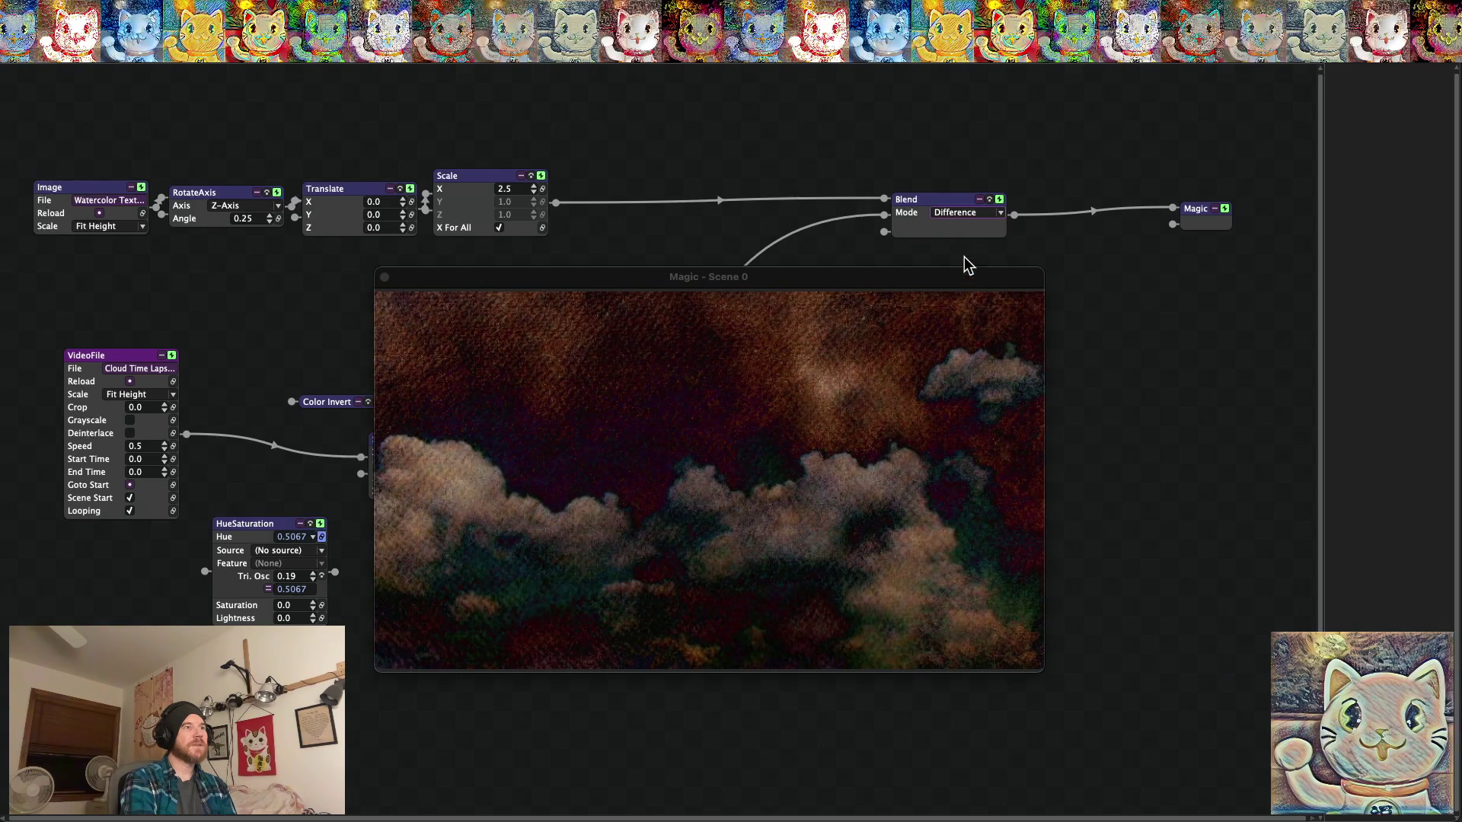
pyautogui.click(961, 213)
pyautogui.click(962, 314)
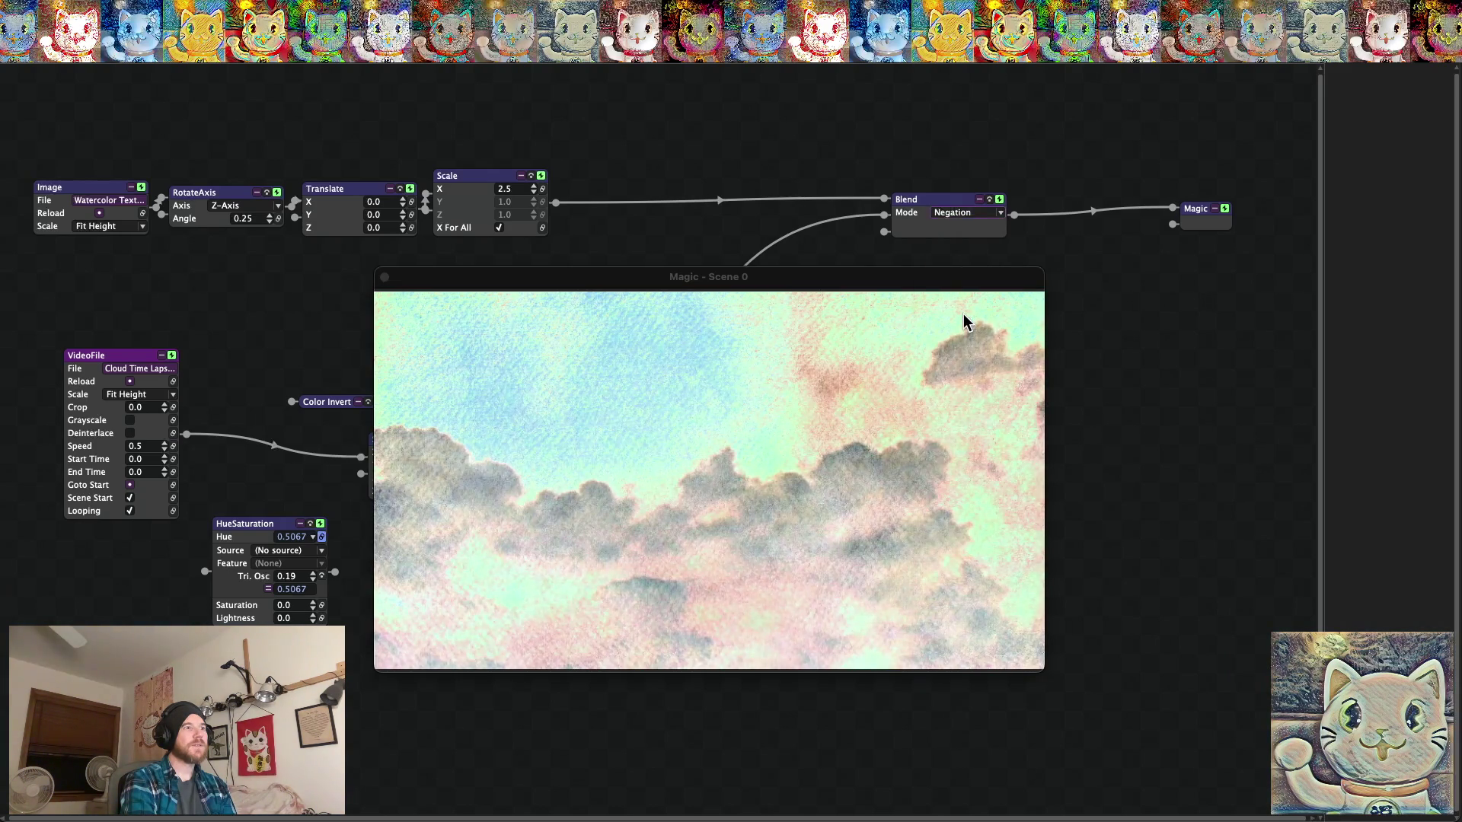
pyautogui.click(955, 211)
pyautogui.click(955, 211)
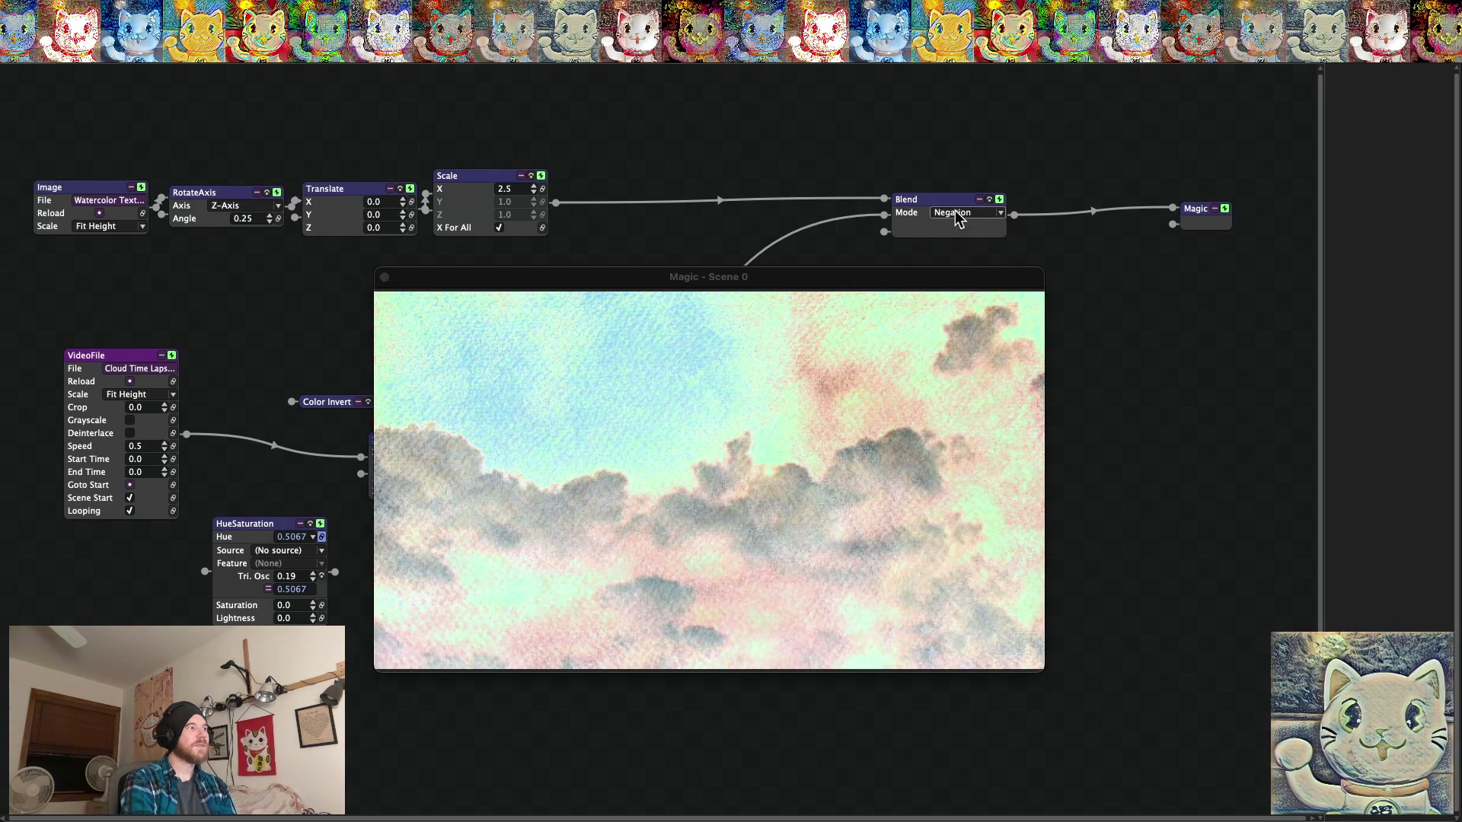
pyautogui.moveTo(436, 283); pyautogui.dragTo(505, 352)
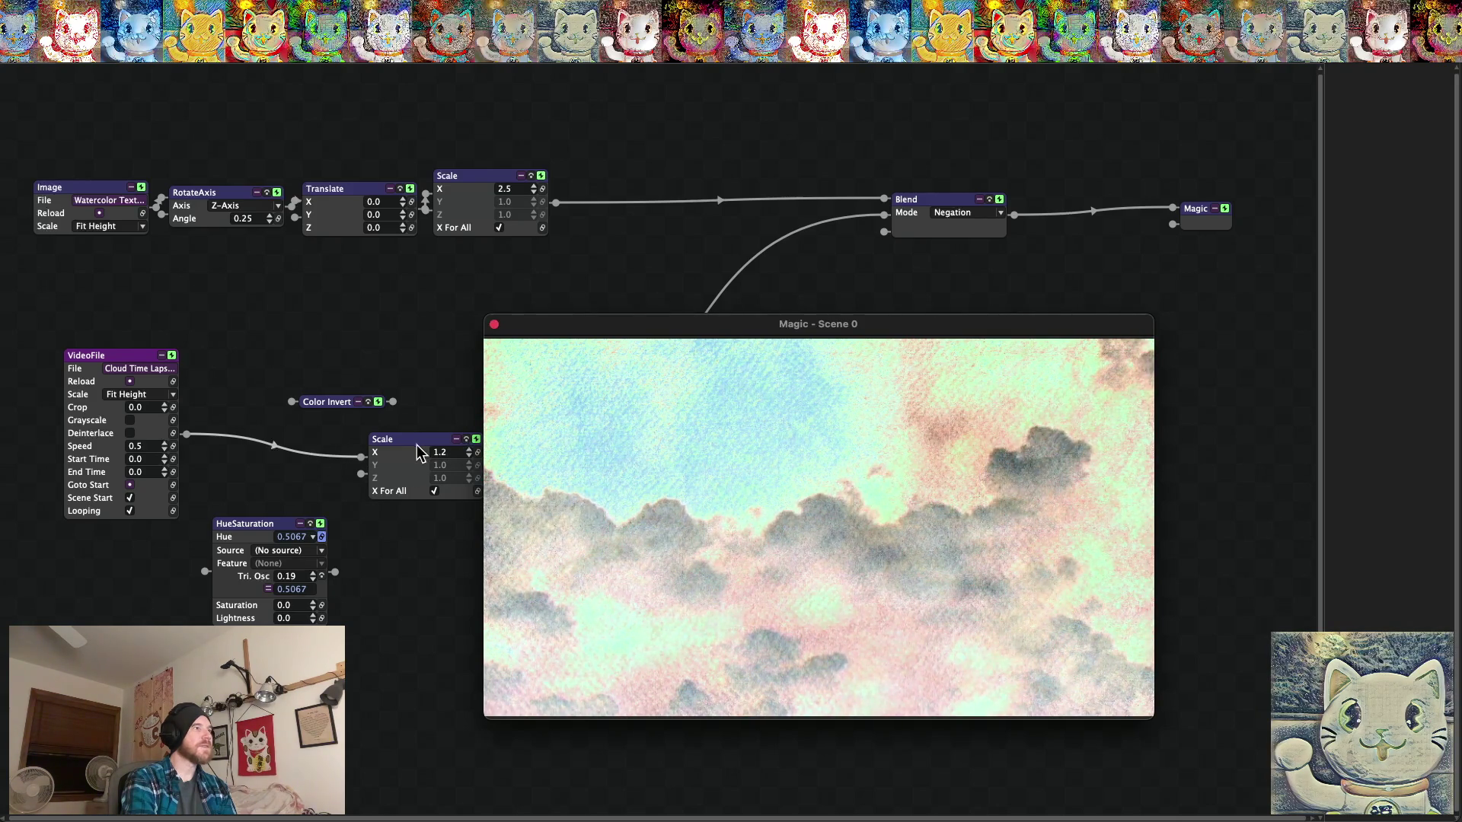
pyautogui.moveTo(587, 335); pyautogui.dragTo(644, 512)
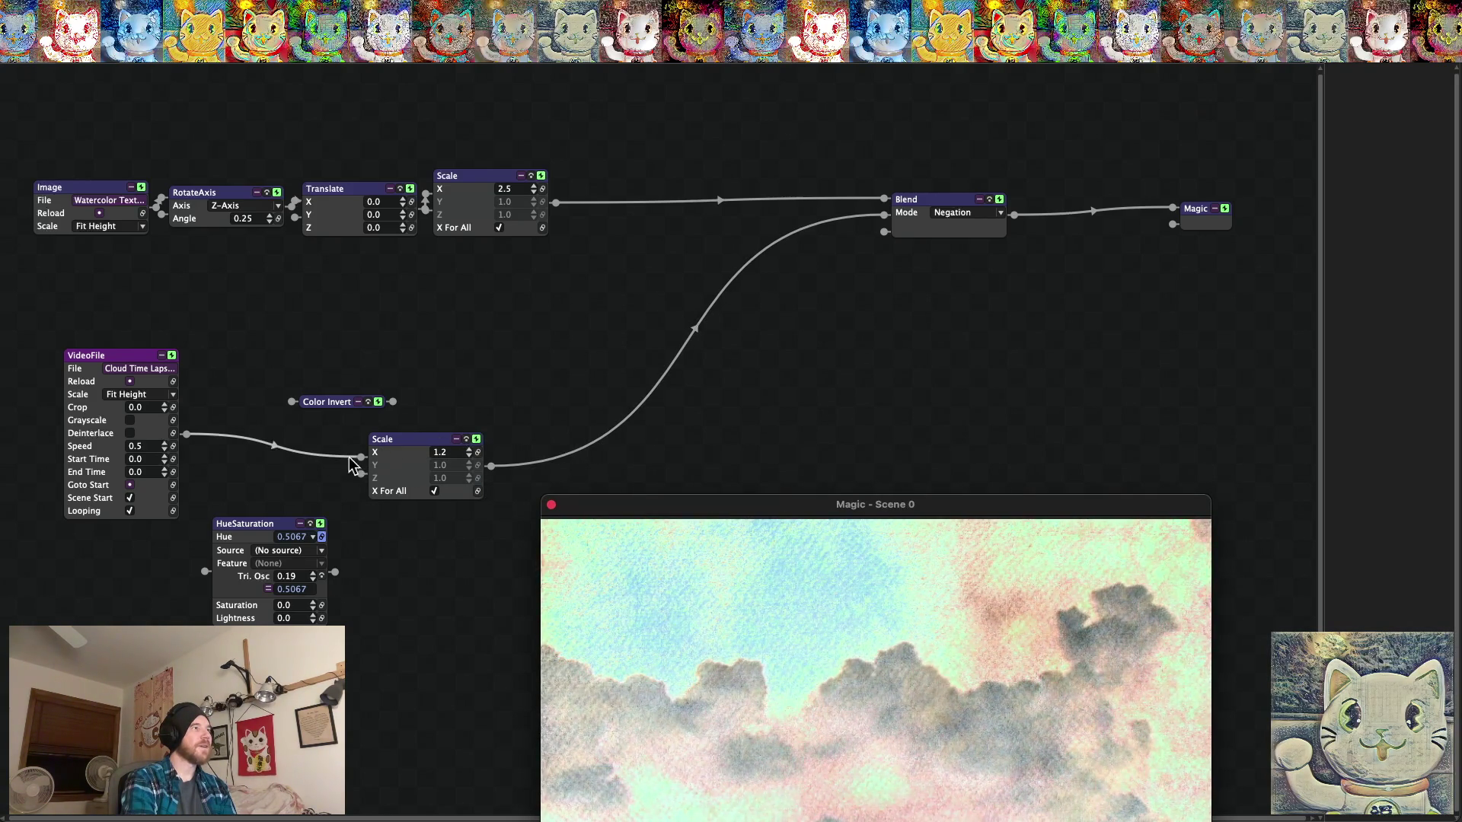
pyautogui.click(403, 449)
pyautogui.moveTo(559, 457); pyautogui.dragTo(538, 424)
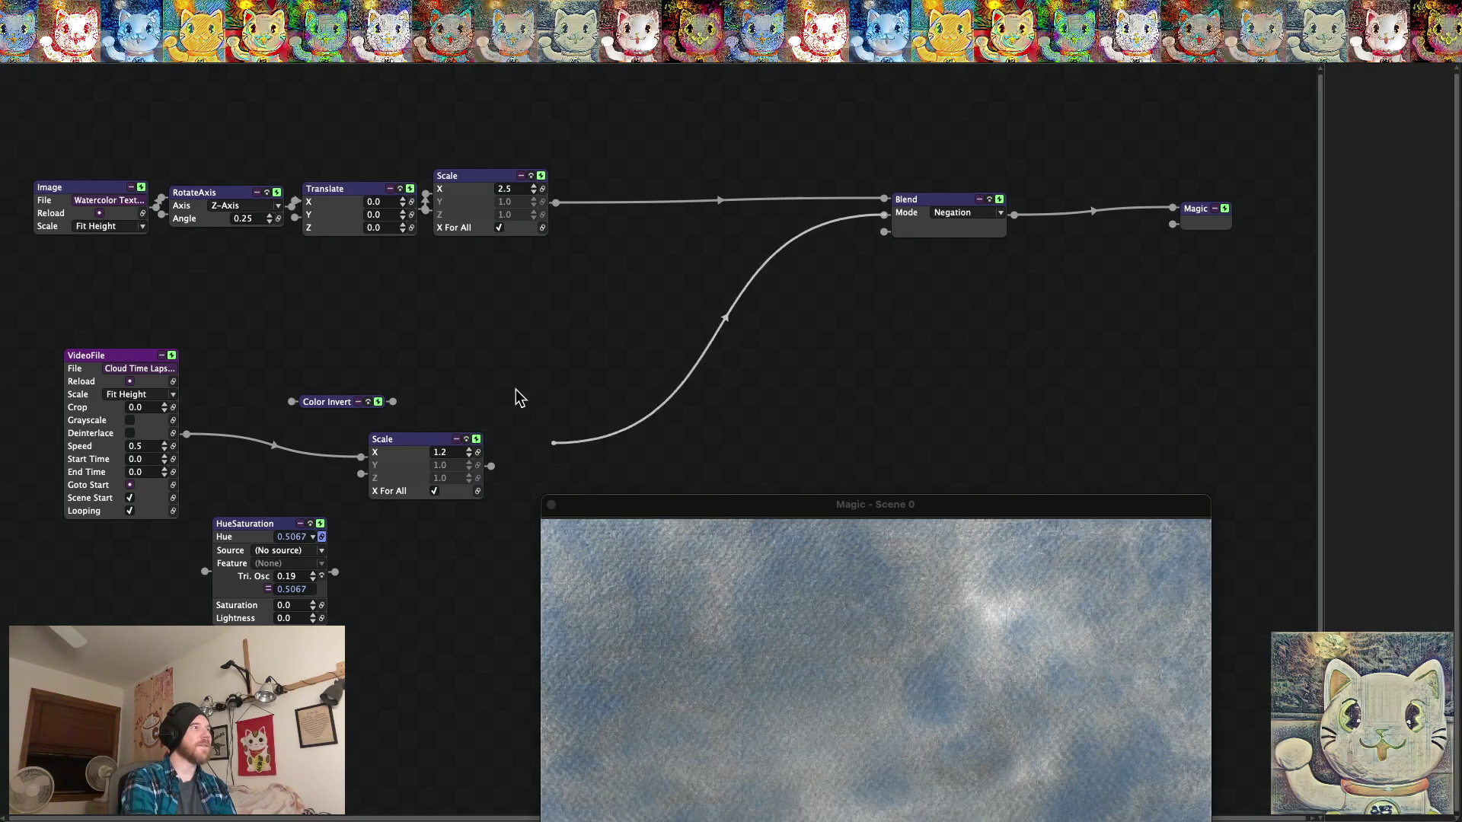
pyautogui.moveTo(239, 388)
pyautogui.mouseDown()
pyautogui.moveTo(186, 435)
pyautogui.moveTo(310, 500)
pyautogui.mouseUp()
pyautogui.moveTo(496, 475); pyautogui.dragTo(493, 467)
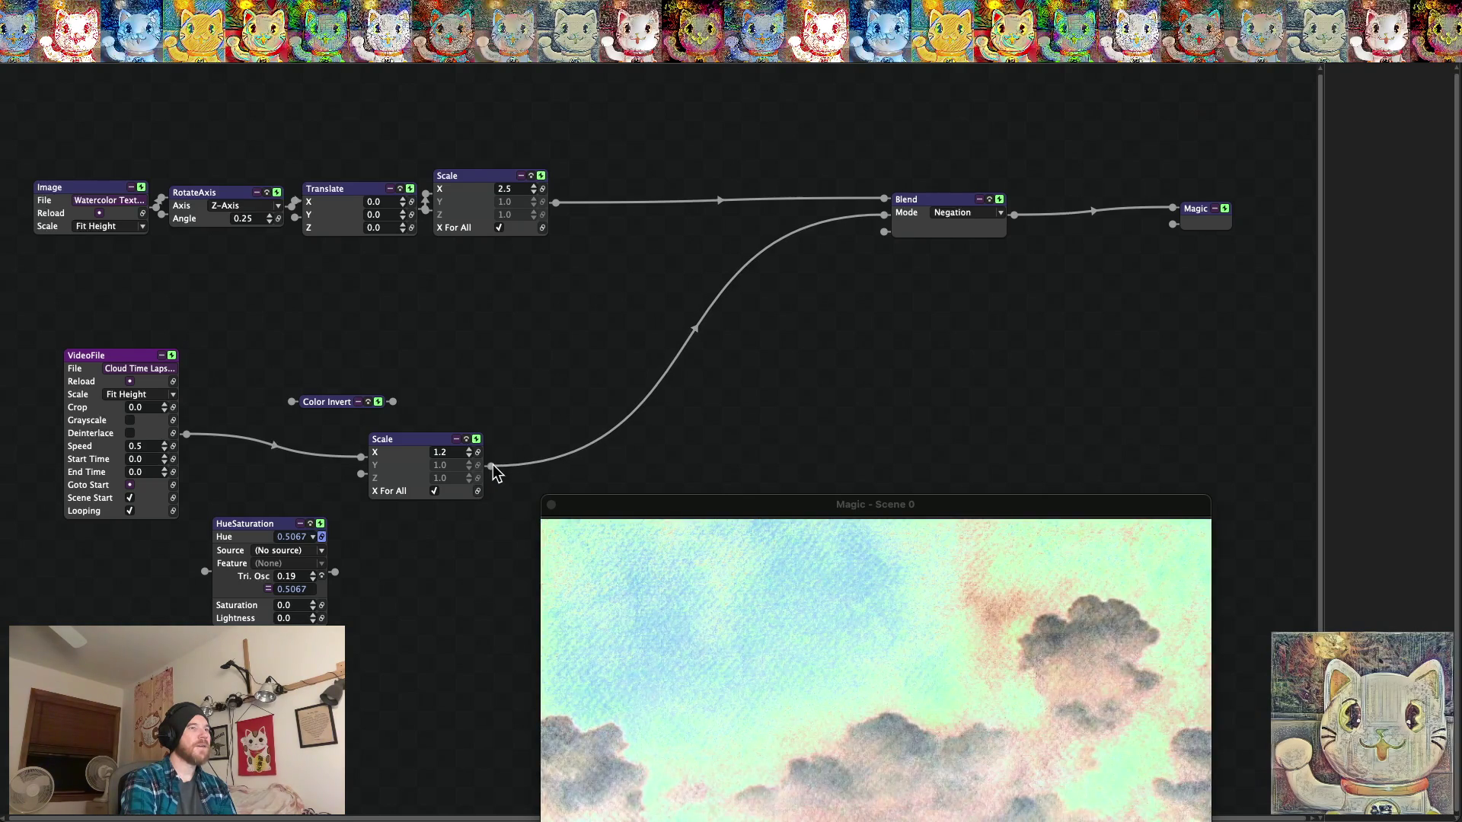
pyautogui.moveTo(688, 504); pyautogui.dragTo(716, 335)
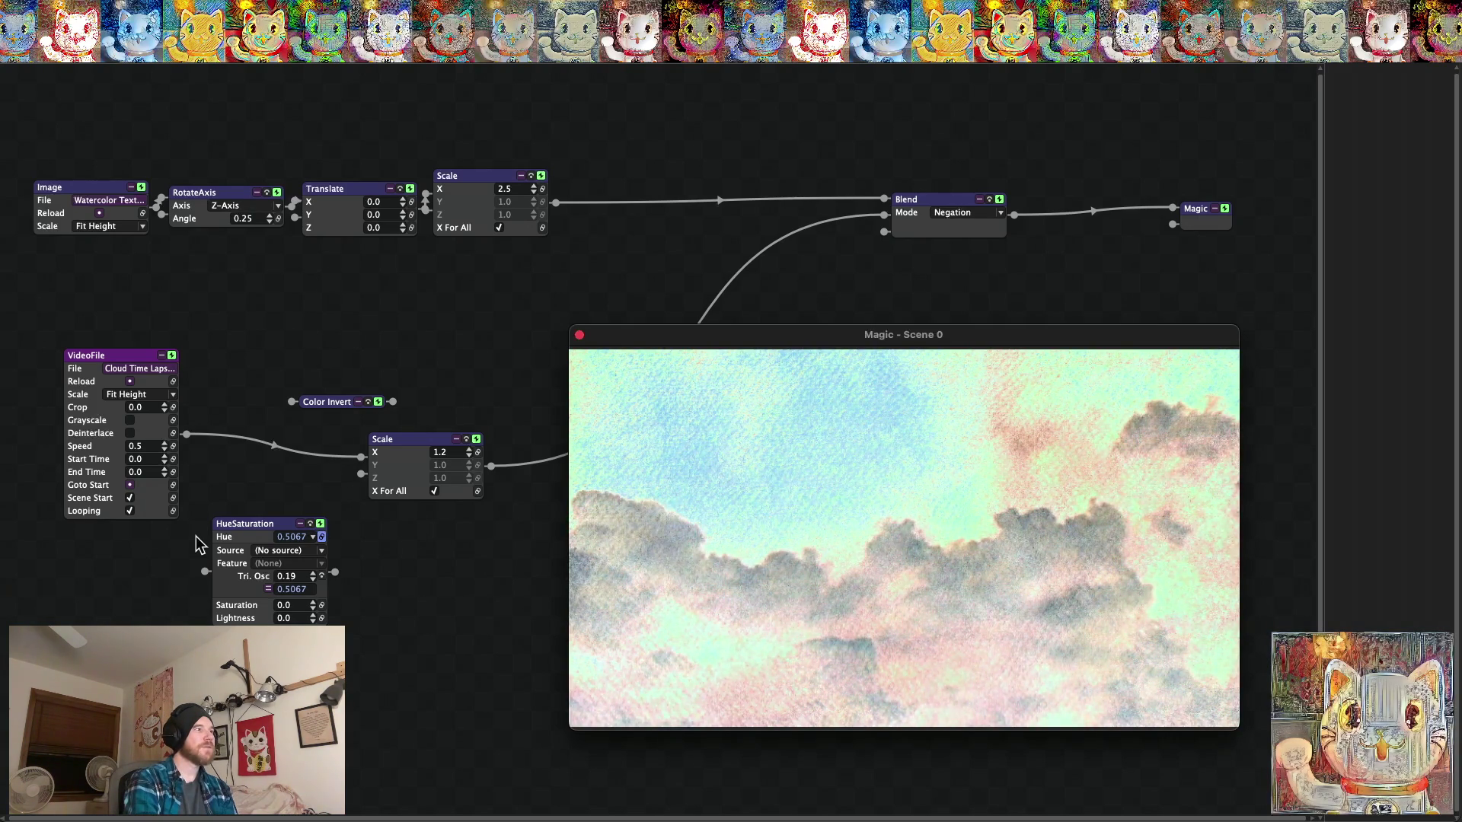
pyautogui.moveTo(255, 525); pyautogui.dragTo(254, 527)
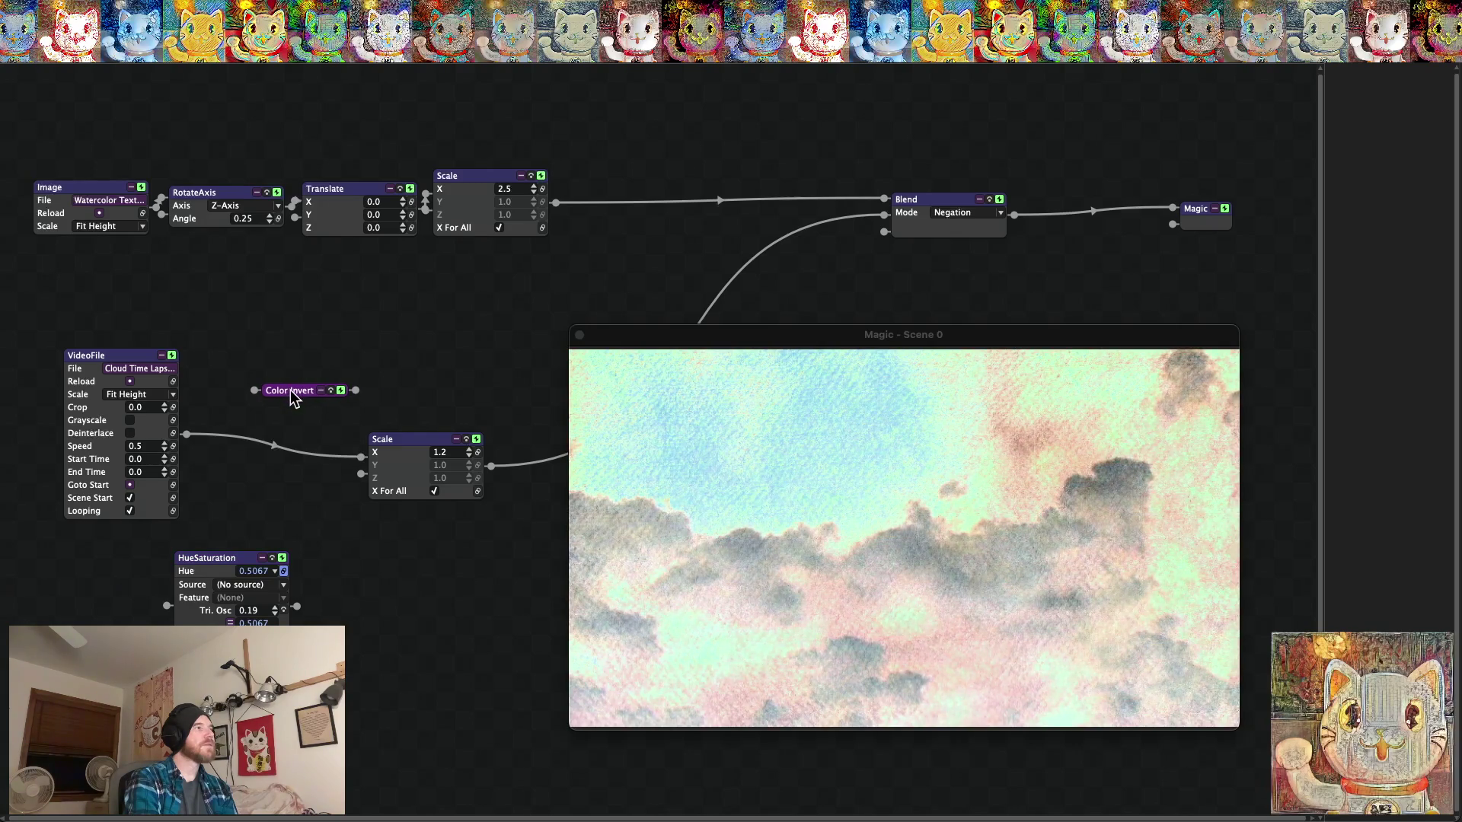
# Load the next green-yellow watercolor texture and set the Blend mode to Difference.
pyautogui.click(144, 206)
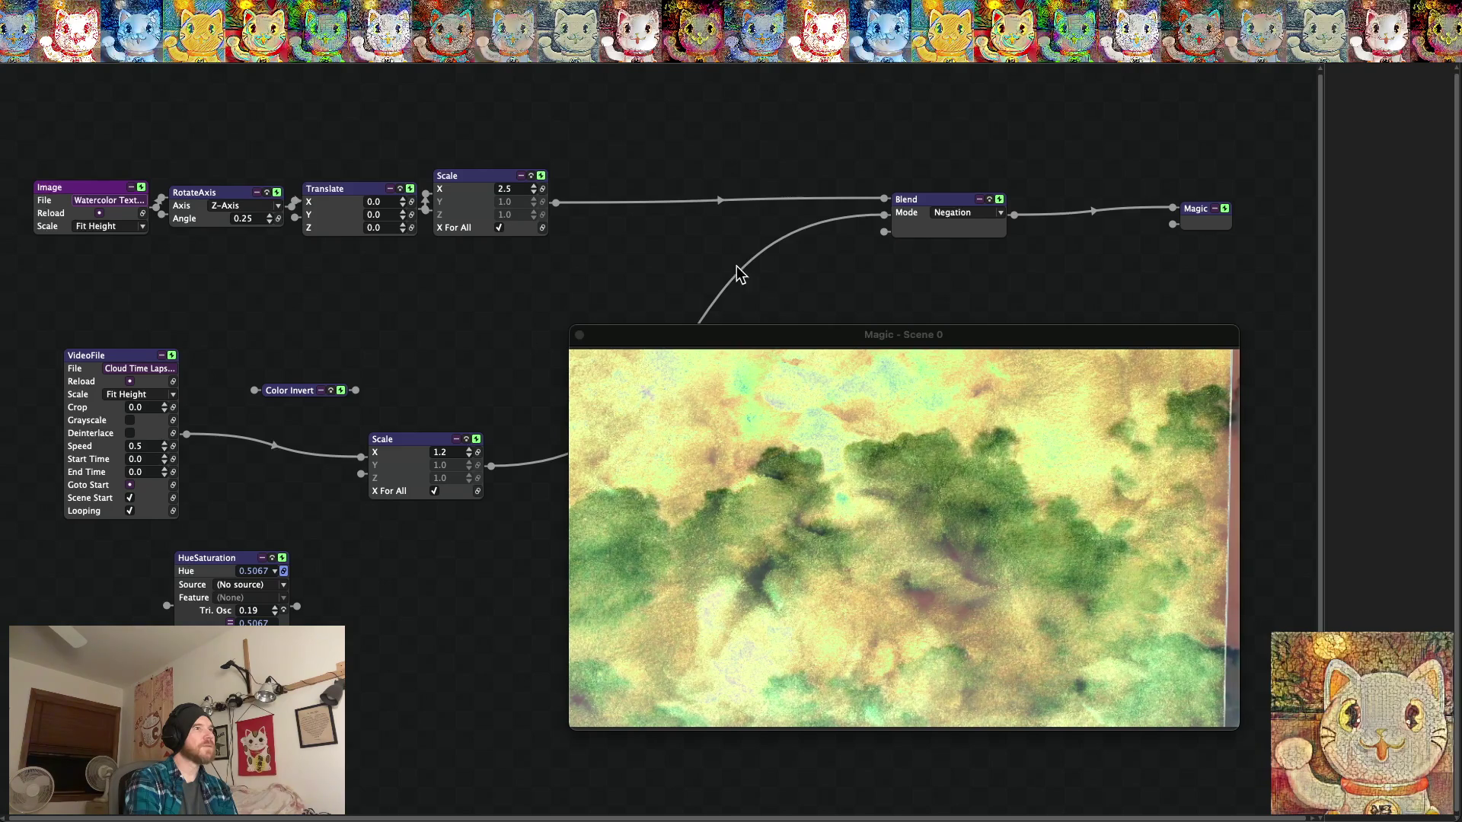
pyautogui.click(977, 215)
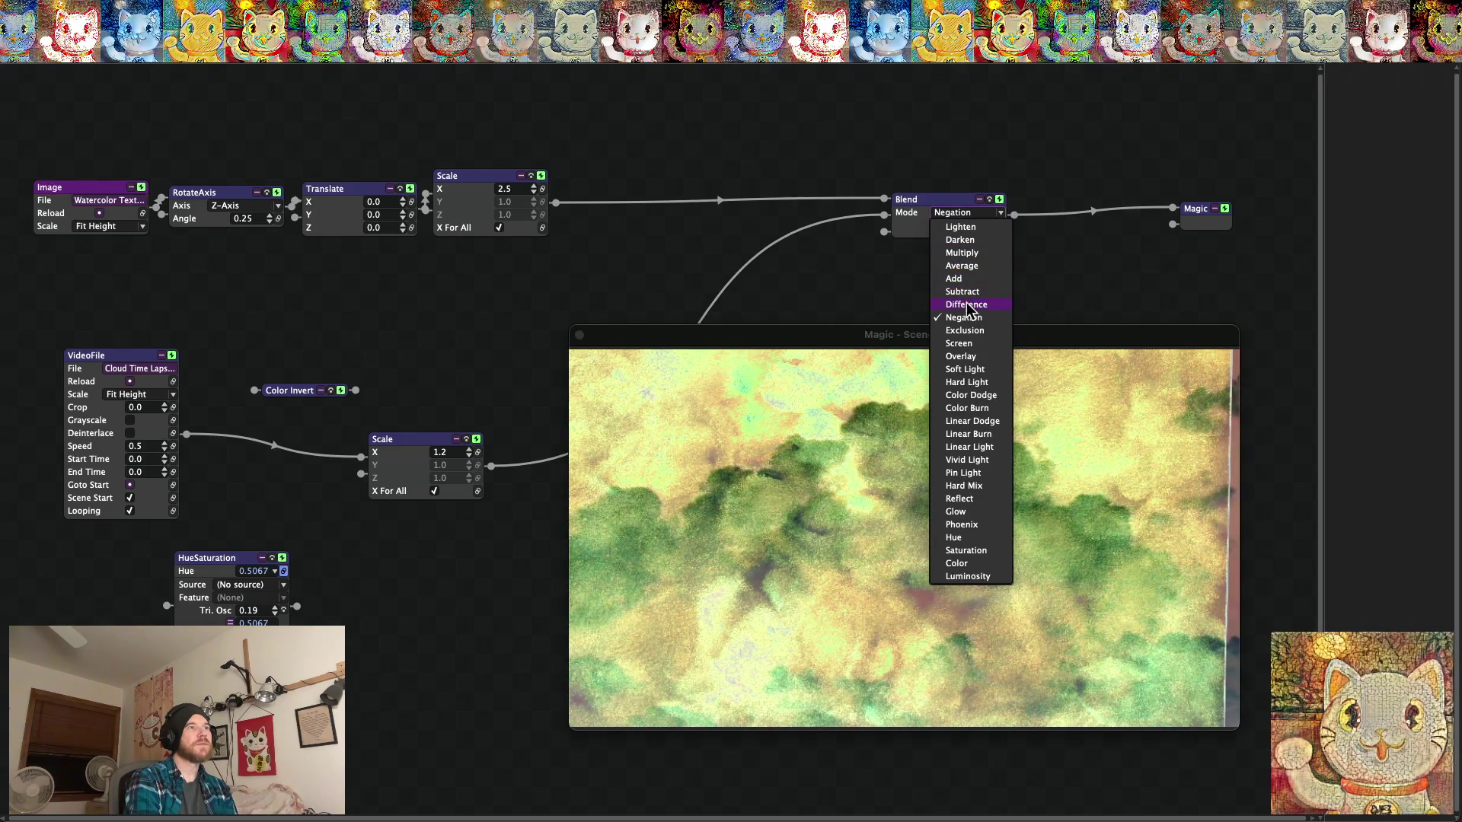
pyautogui.click(966, 304)
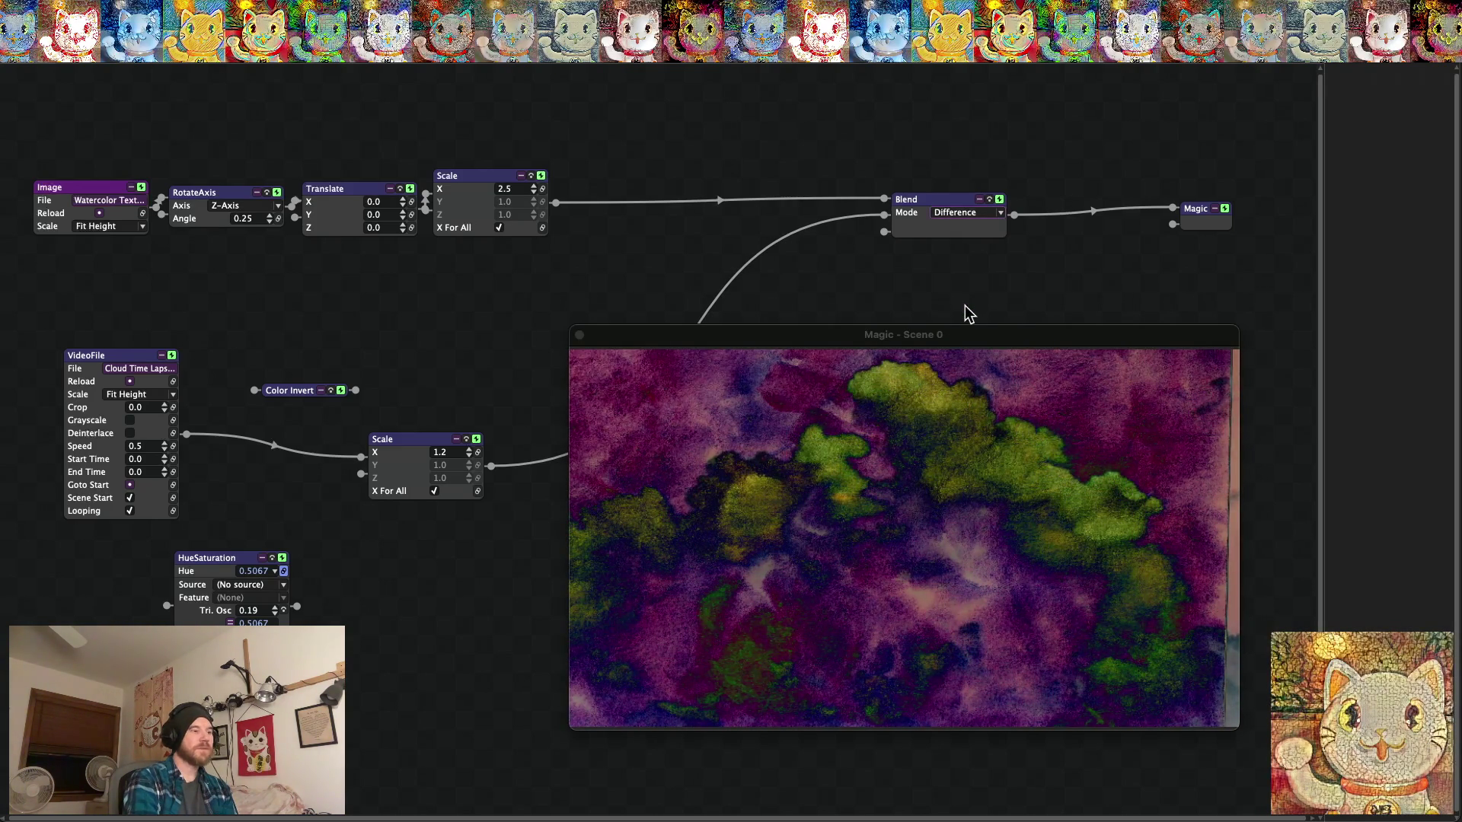
pyautogui.press('super+f')
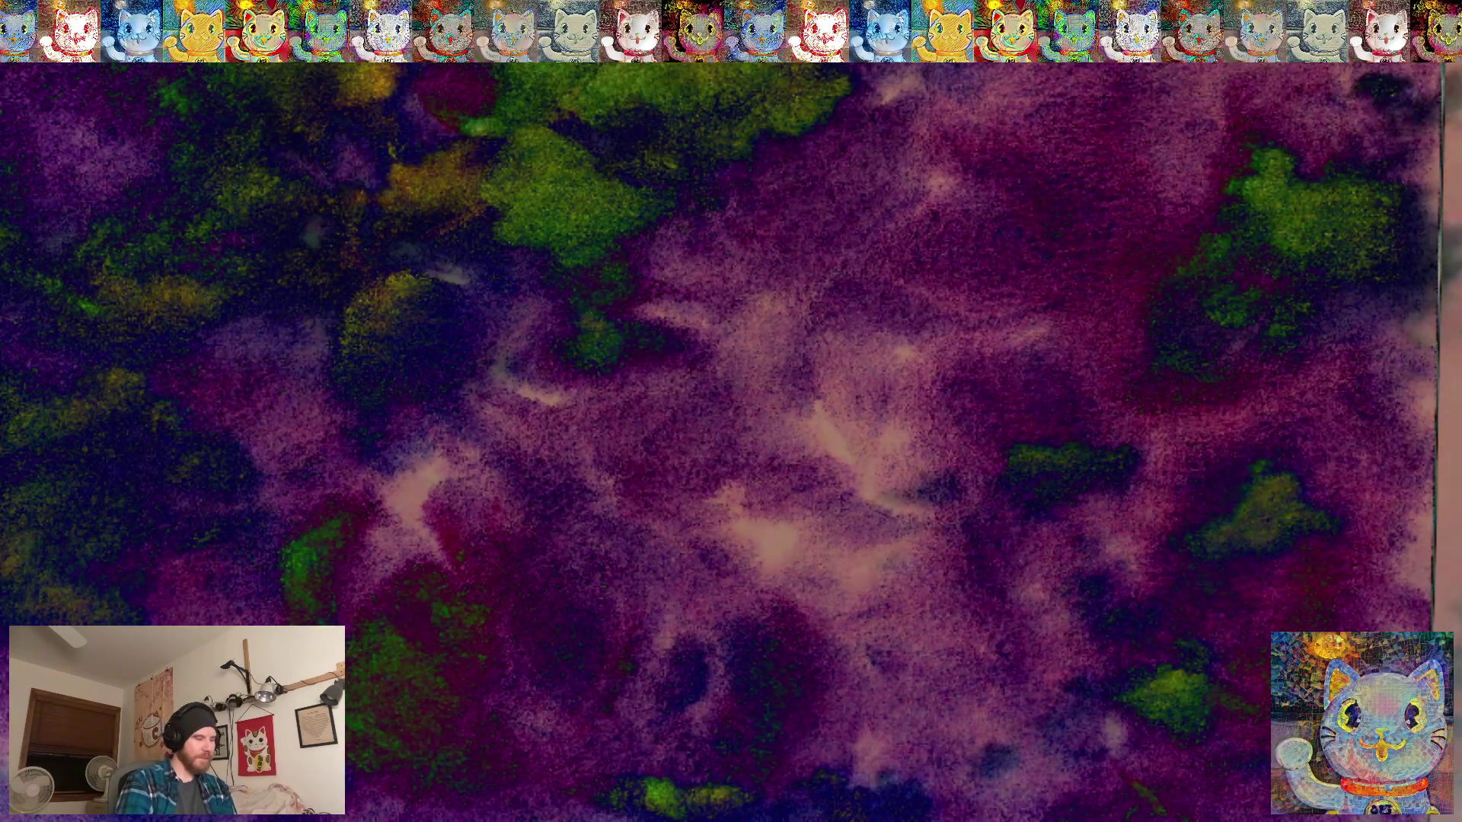
pyautogui.press('Escape')
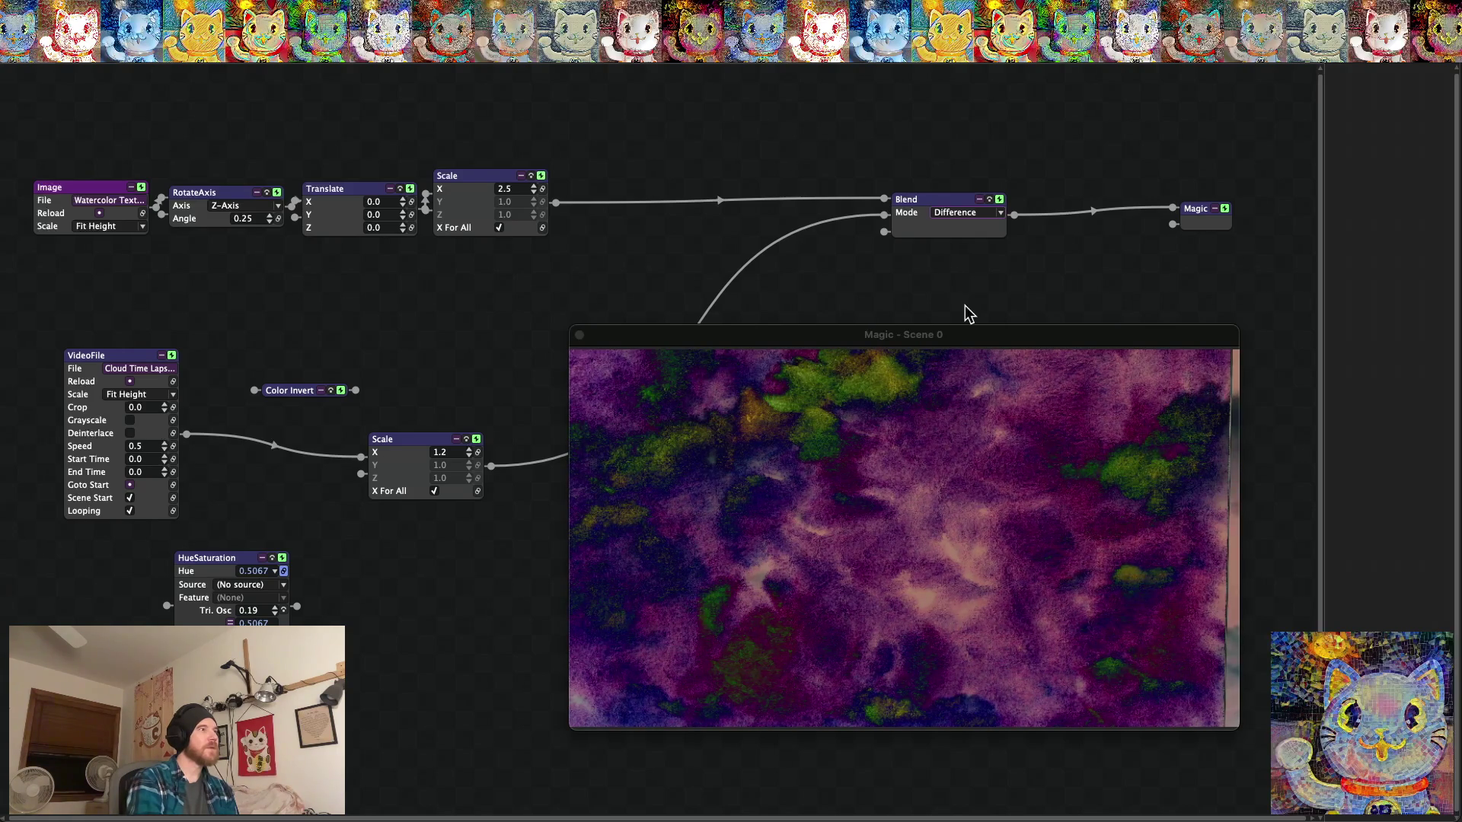
# Insert Color Invert between the cloud video and its Scale node, then view fullscreen.
pyautogui.moveTo(227, 437); pyautogui.dragTo(252, 434)
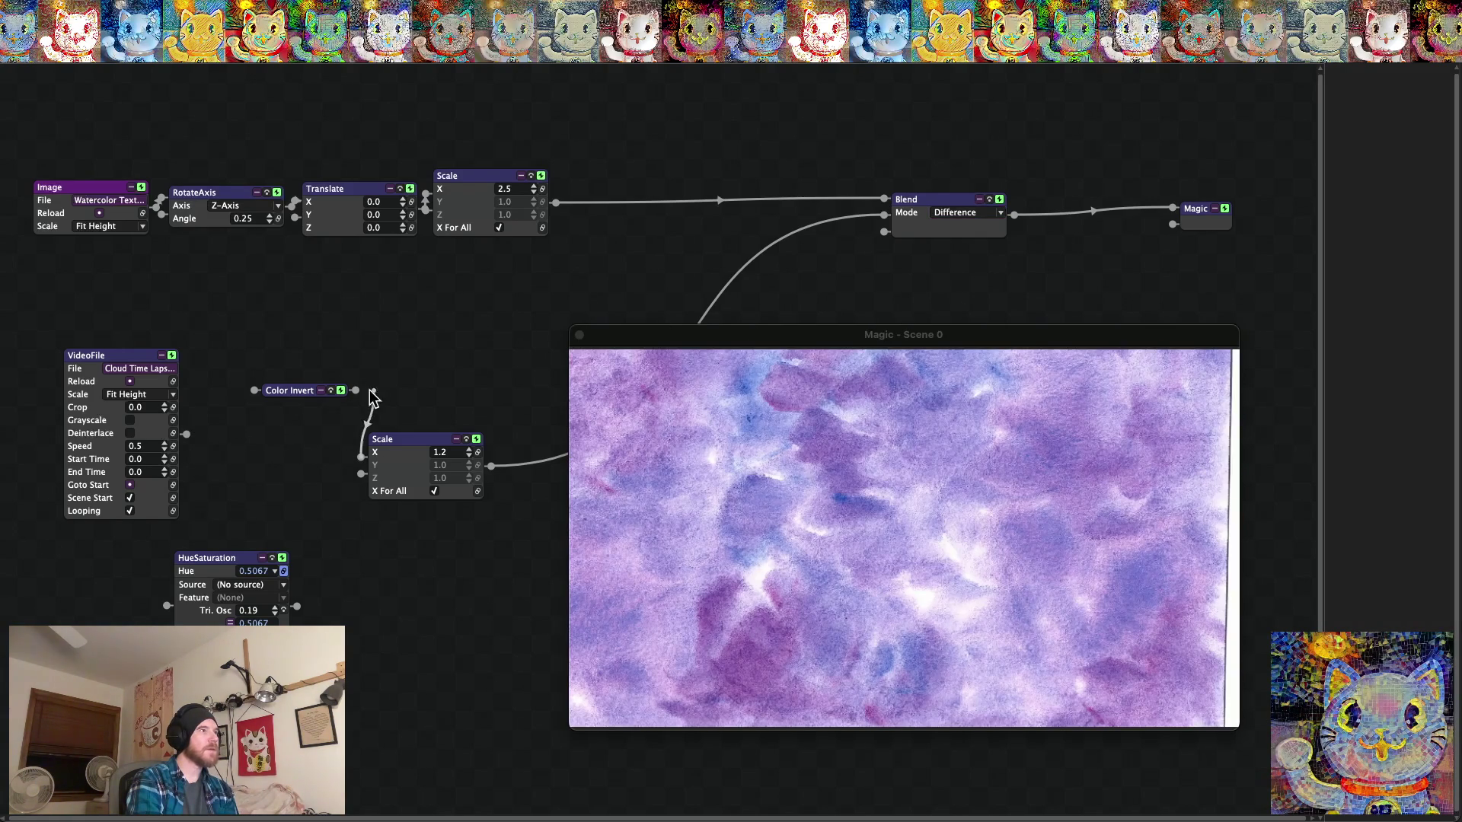
pyautogui.moveTo(375, 396); pyautogui.dragTo(357, 395)
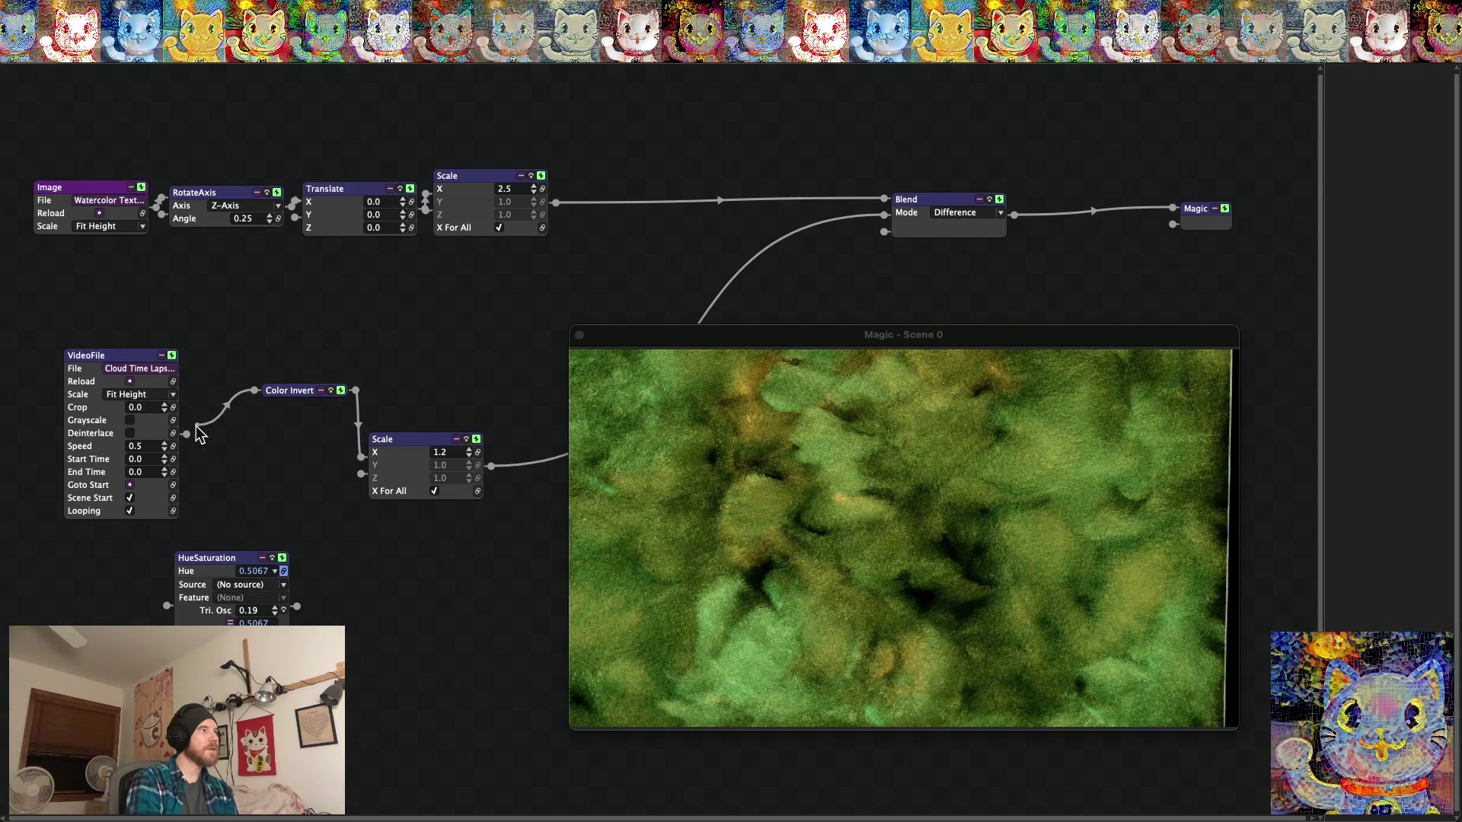
pyautogui.moveTo(196, 427); pyautogui.dragTo(186, 435)
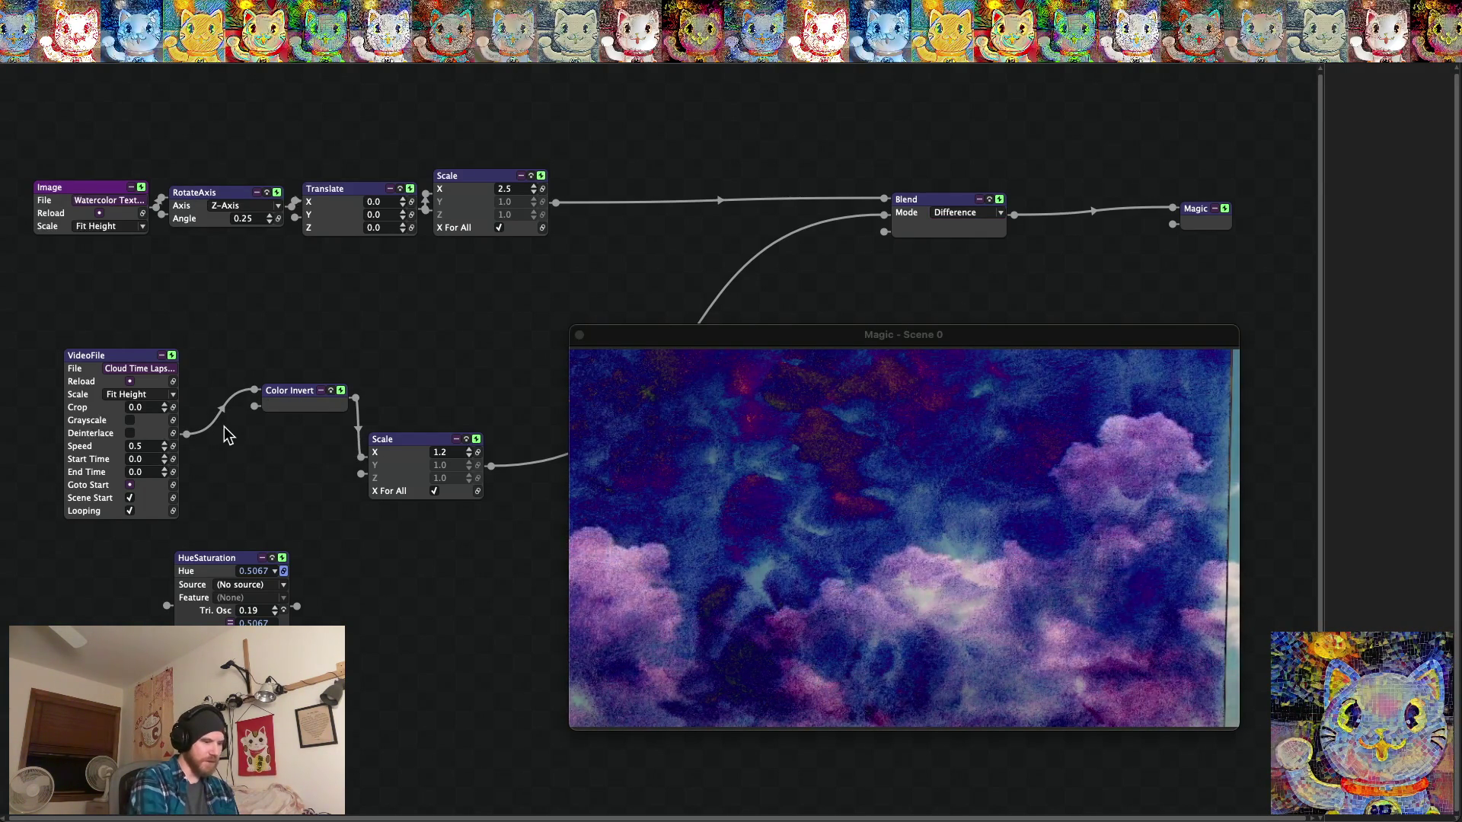
pyautogui.press('super+f')
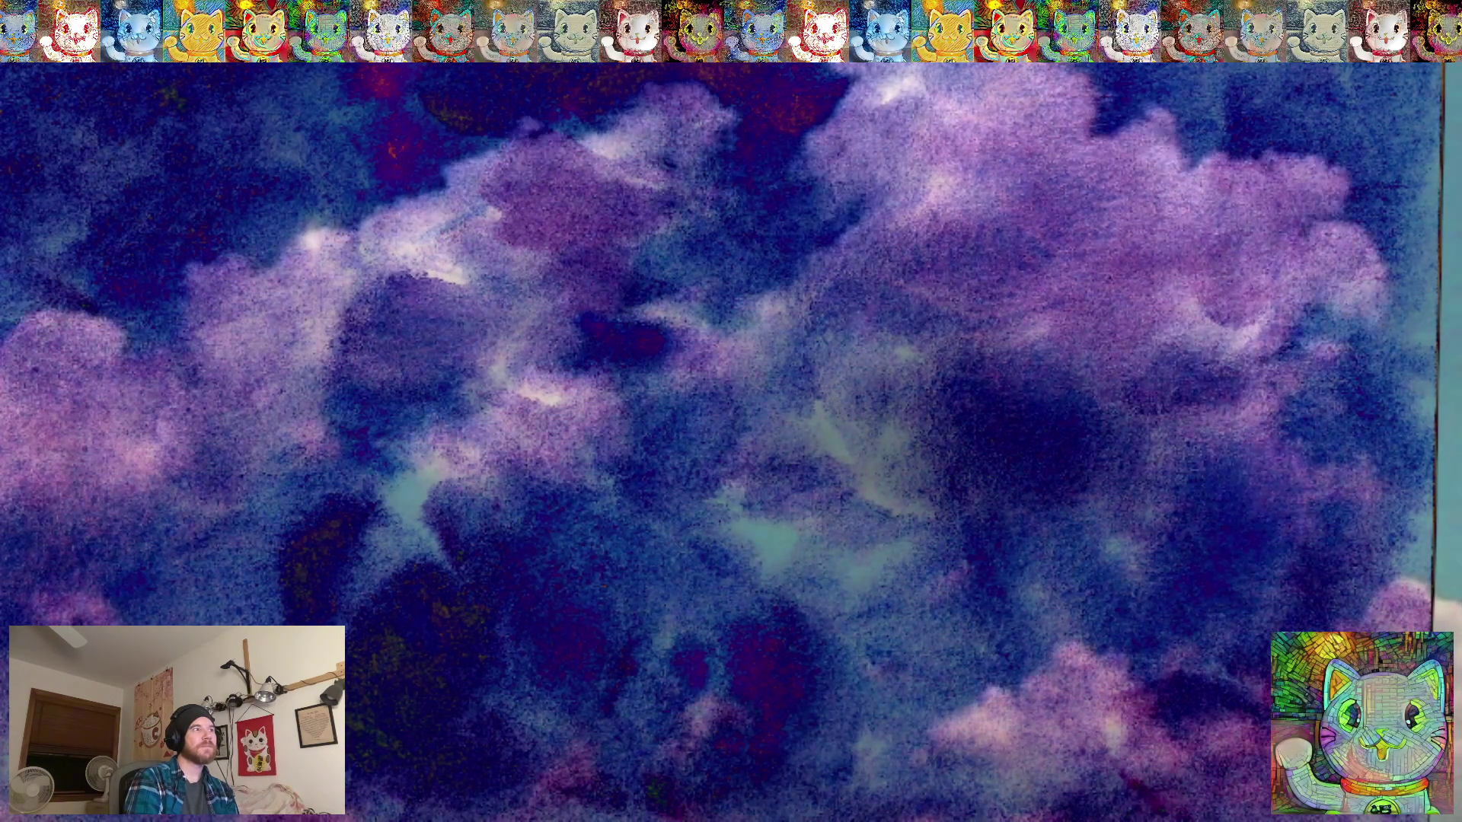
# Save the project as 'Texture Watercolor Clouds Timelapse 4.magic' in Texture Watercolor Projects.
pyautogui.press('Escape')
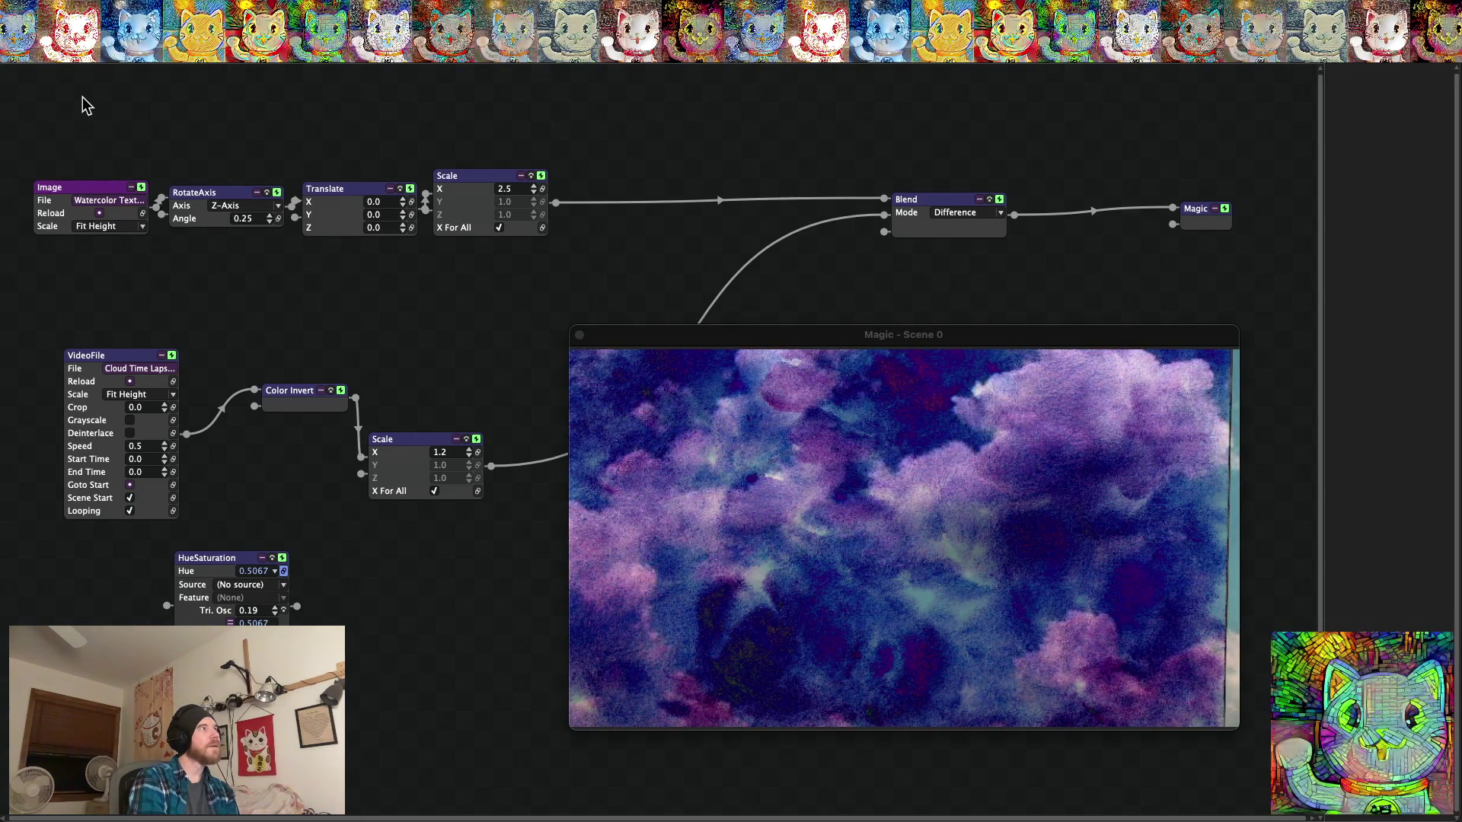
pyautogui.click(90, 9)
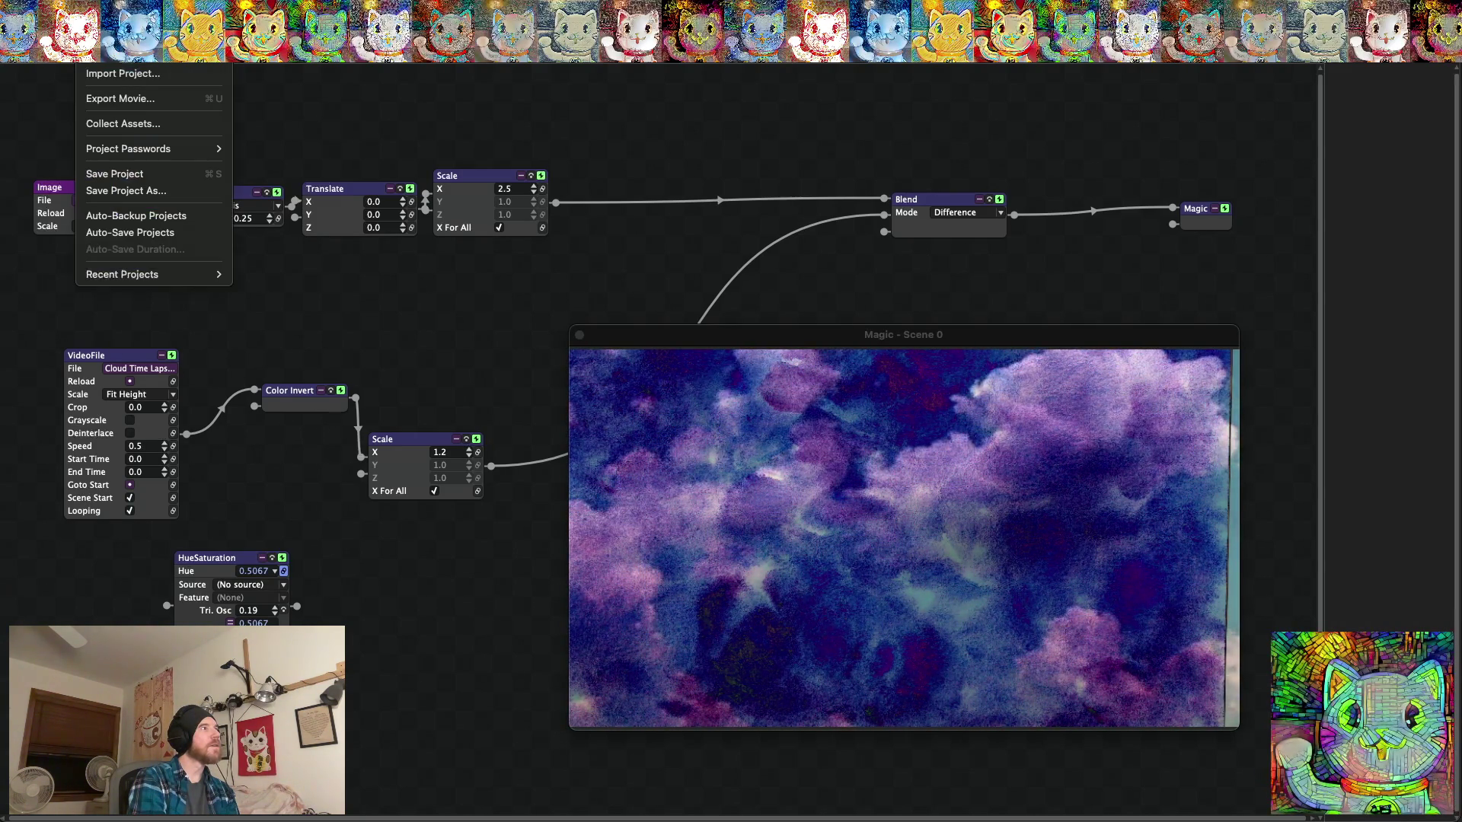
pyautogui.click(109, 192)
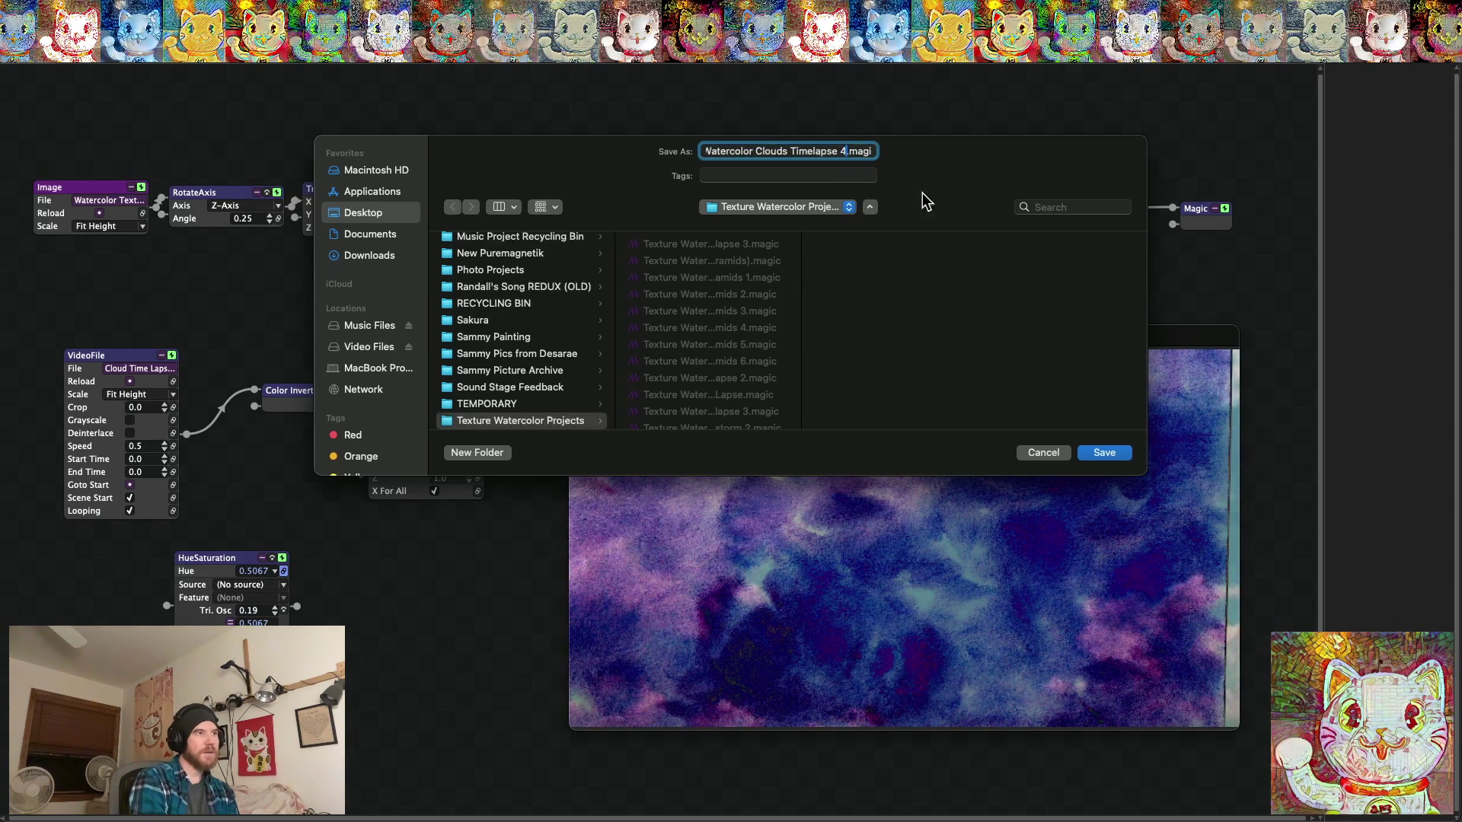
pyautogui.click(1104, 452)
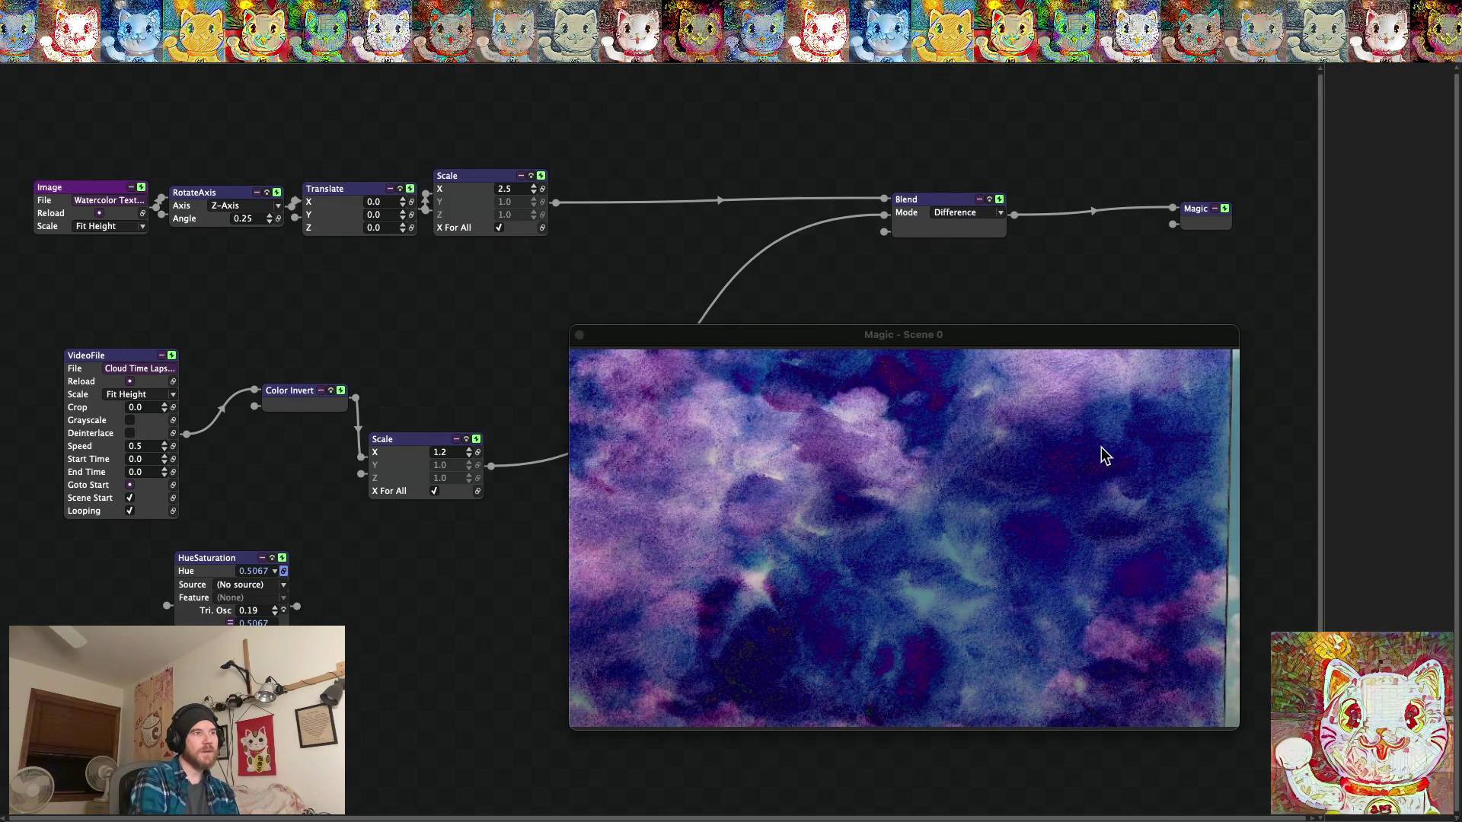
pyautogui.doubleClick(1102, 450)
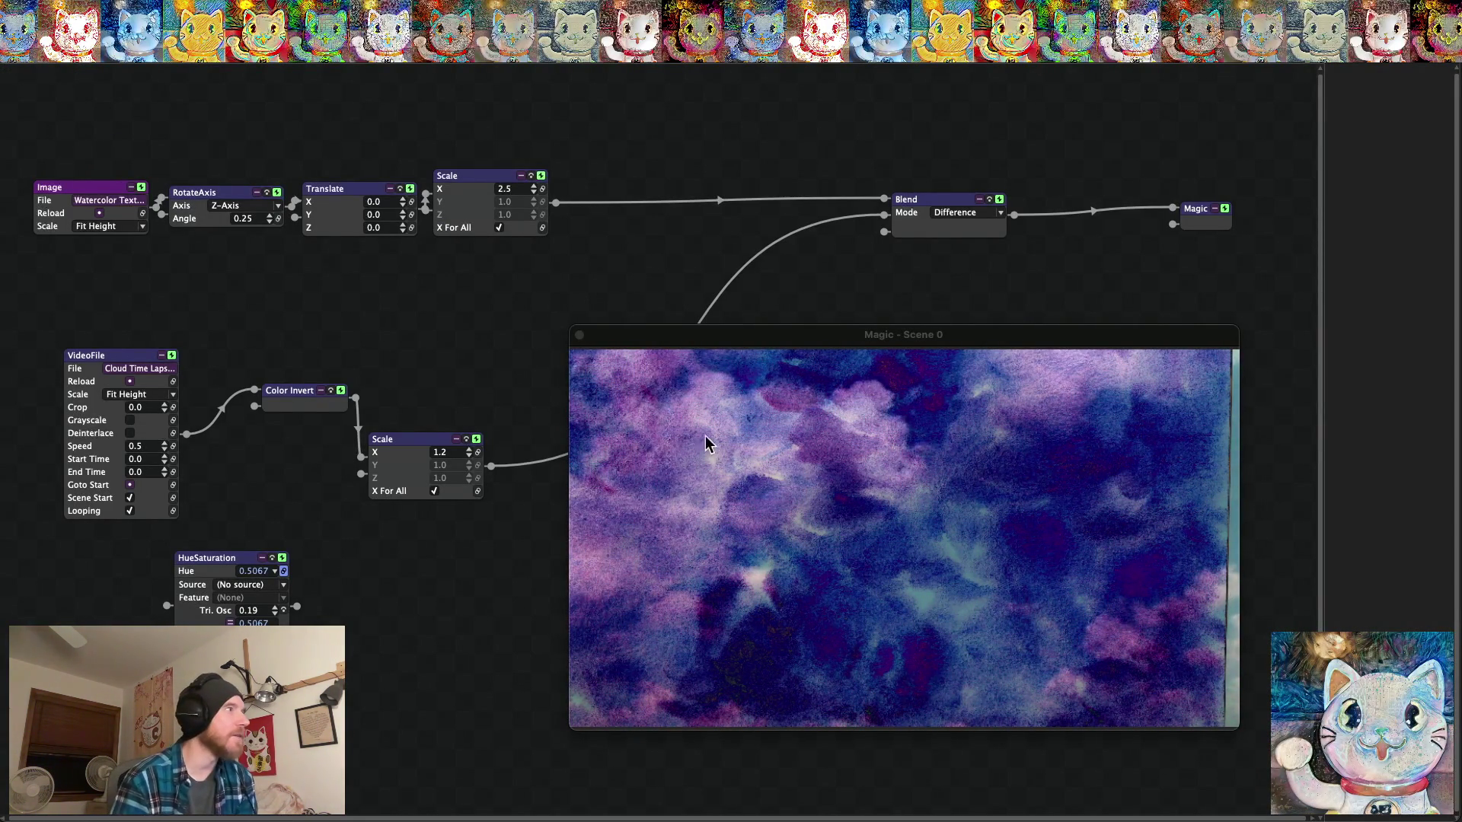
pyautogui.doubleClick(1097, 332)
pyautogui.doubleClick(1097, 332)
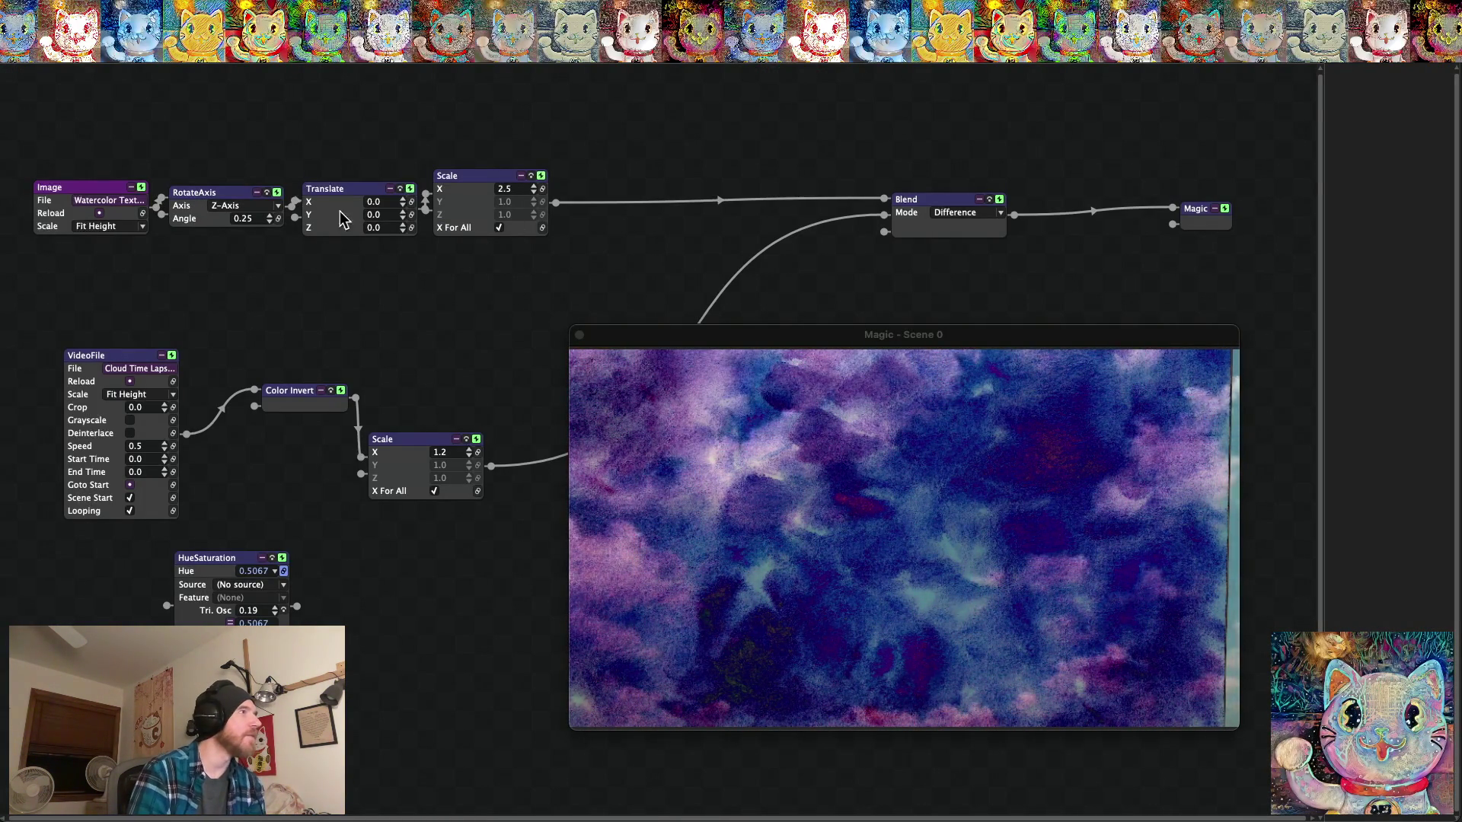
pyautogui.click(402, 198)
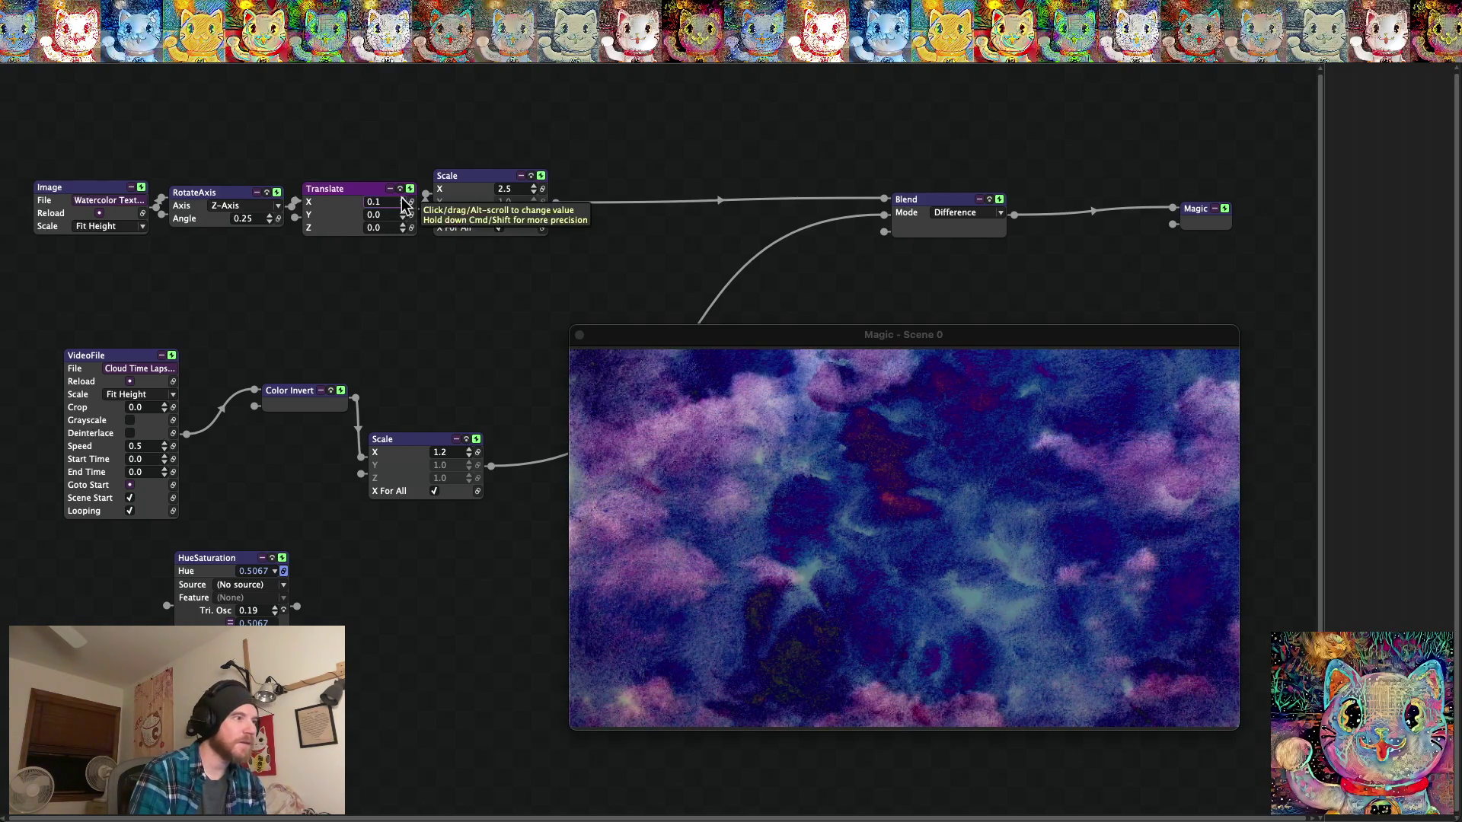
# Check the offset texture fullscreen, then save the project via File > Save Project.
pyautogui.press('super+f')
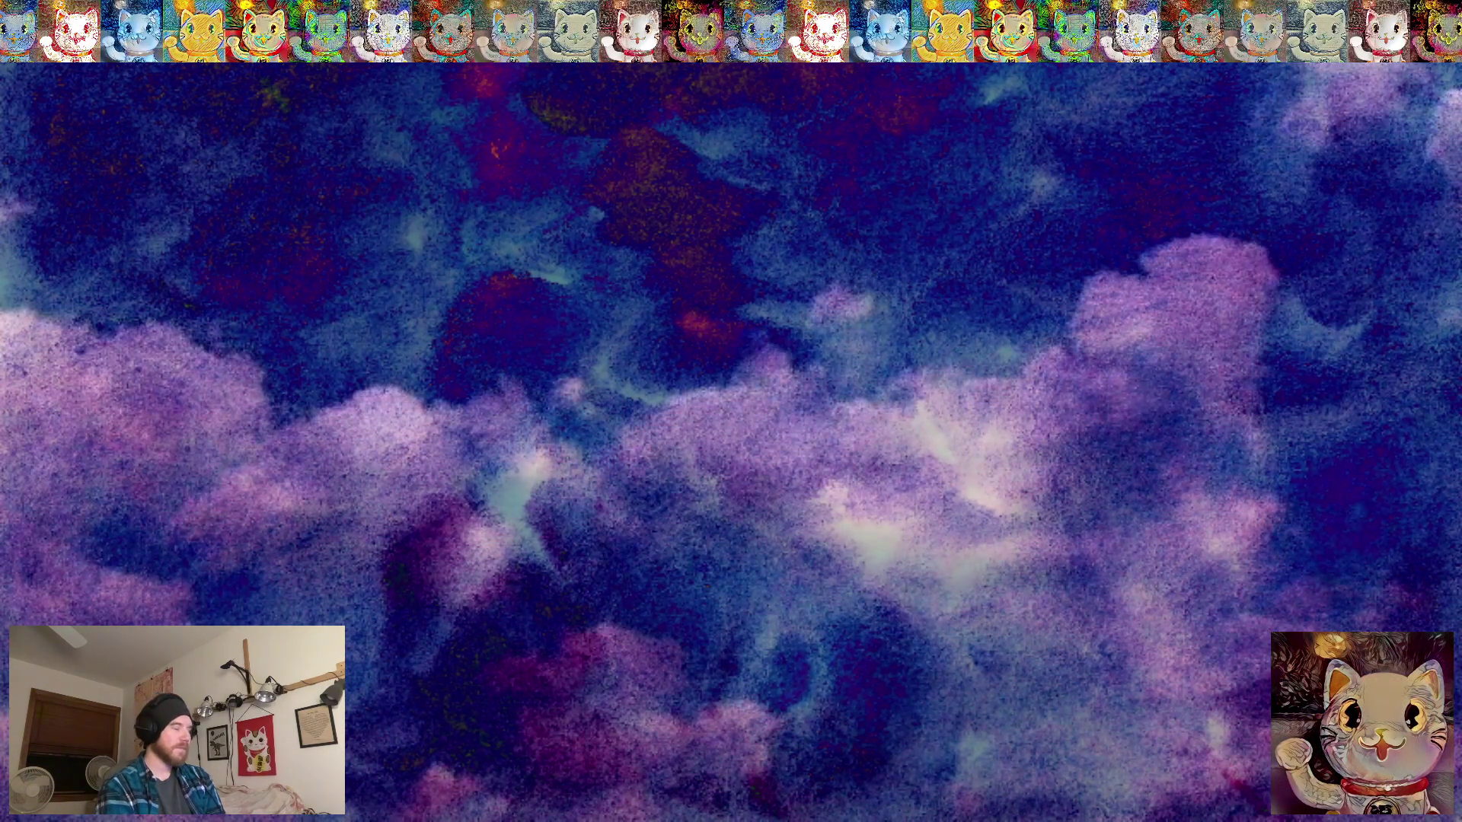
pyautogui.press('Escape')
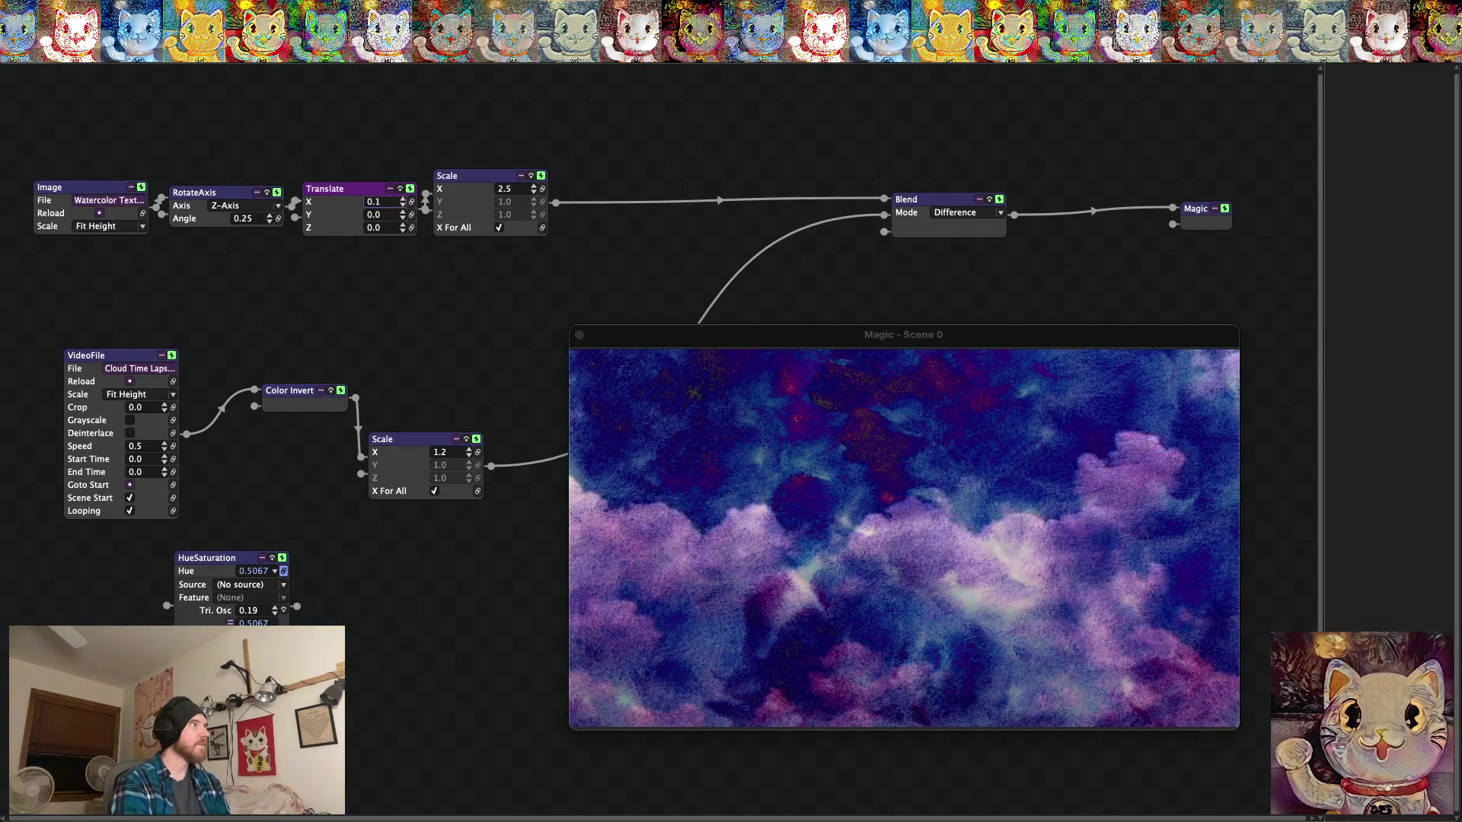
pyautogui.moveTo(96, 54)
pyautogui.click(127, 180)
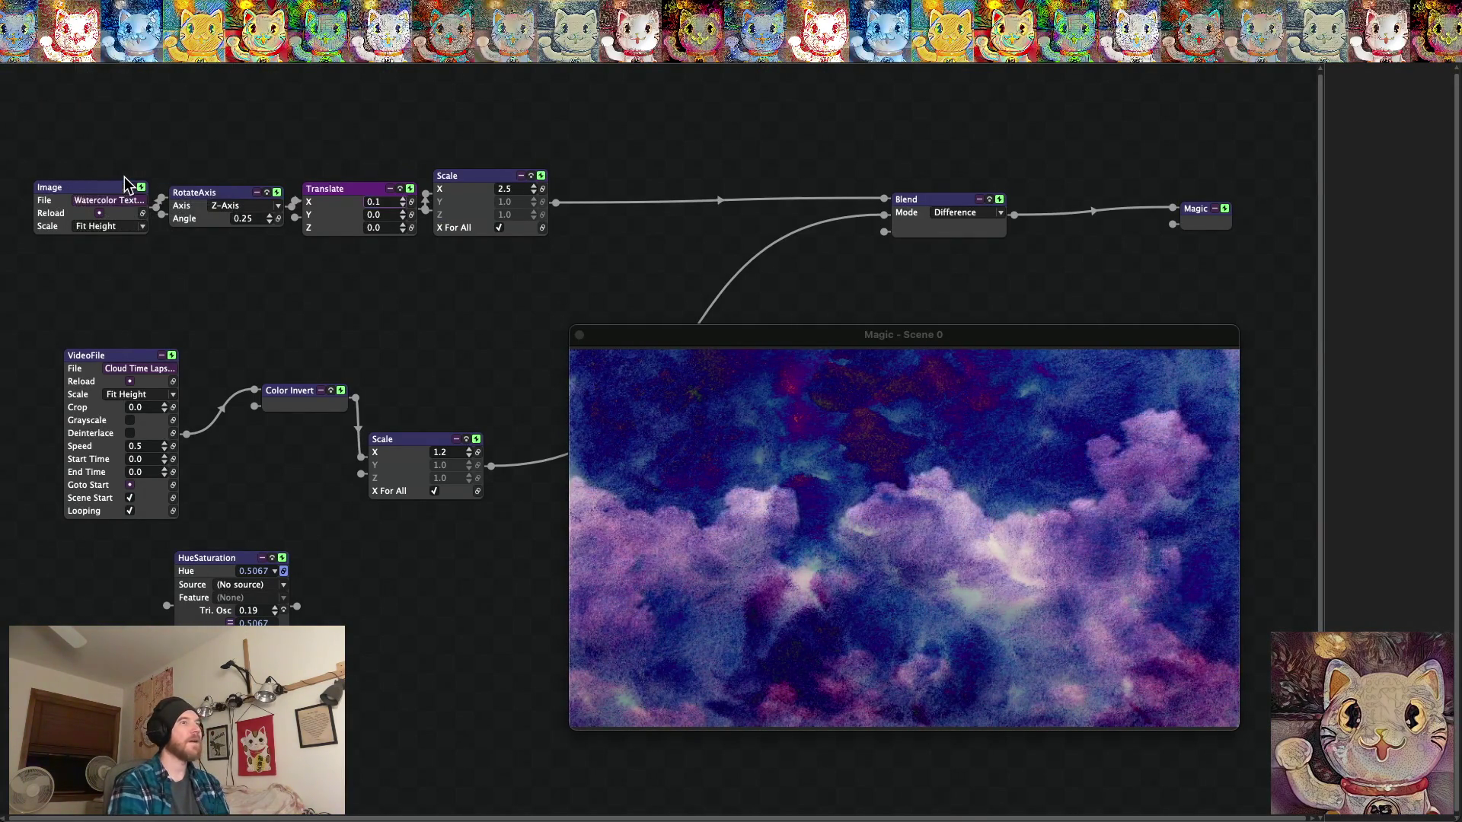
pyautogui.press('Escape')
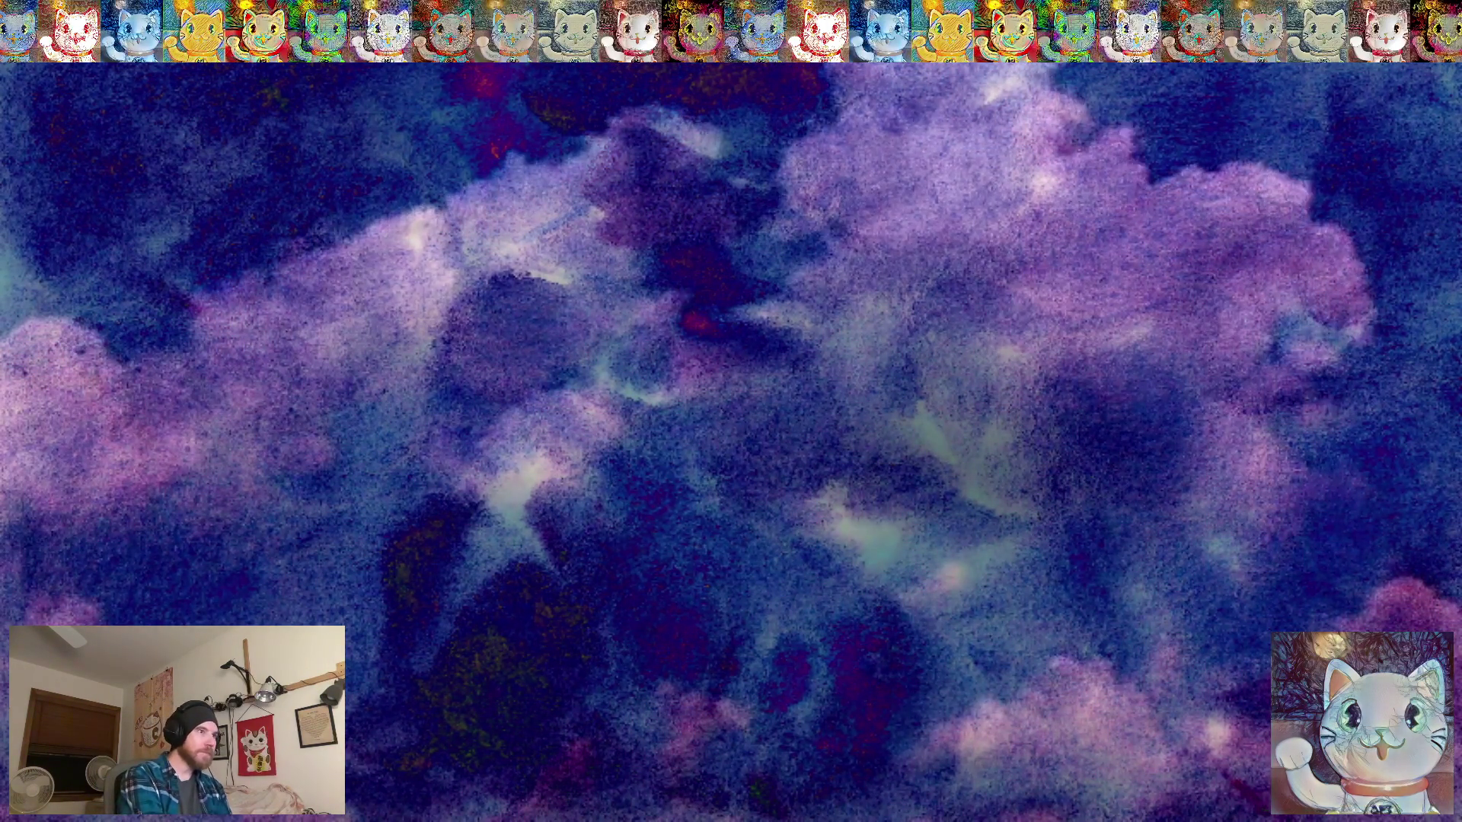
pyautogui.press('Escape')
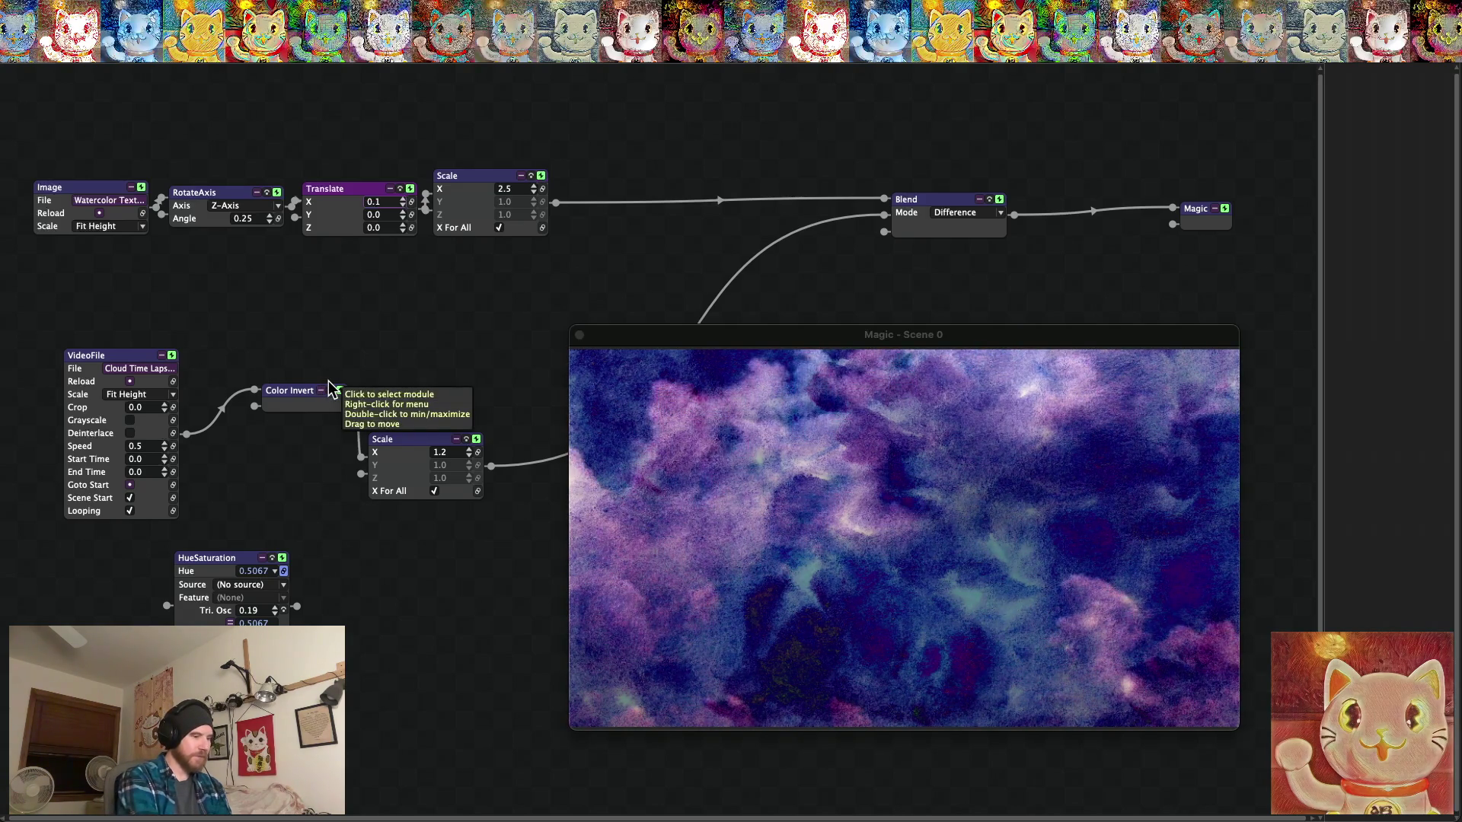
pyautogui.press('super+f')
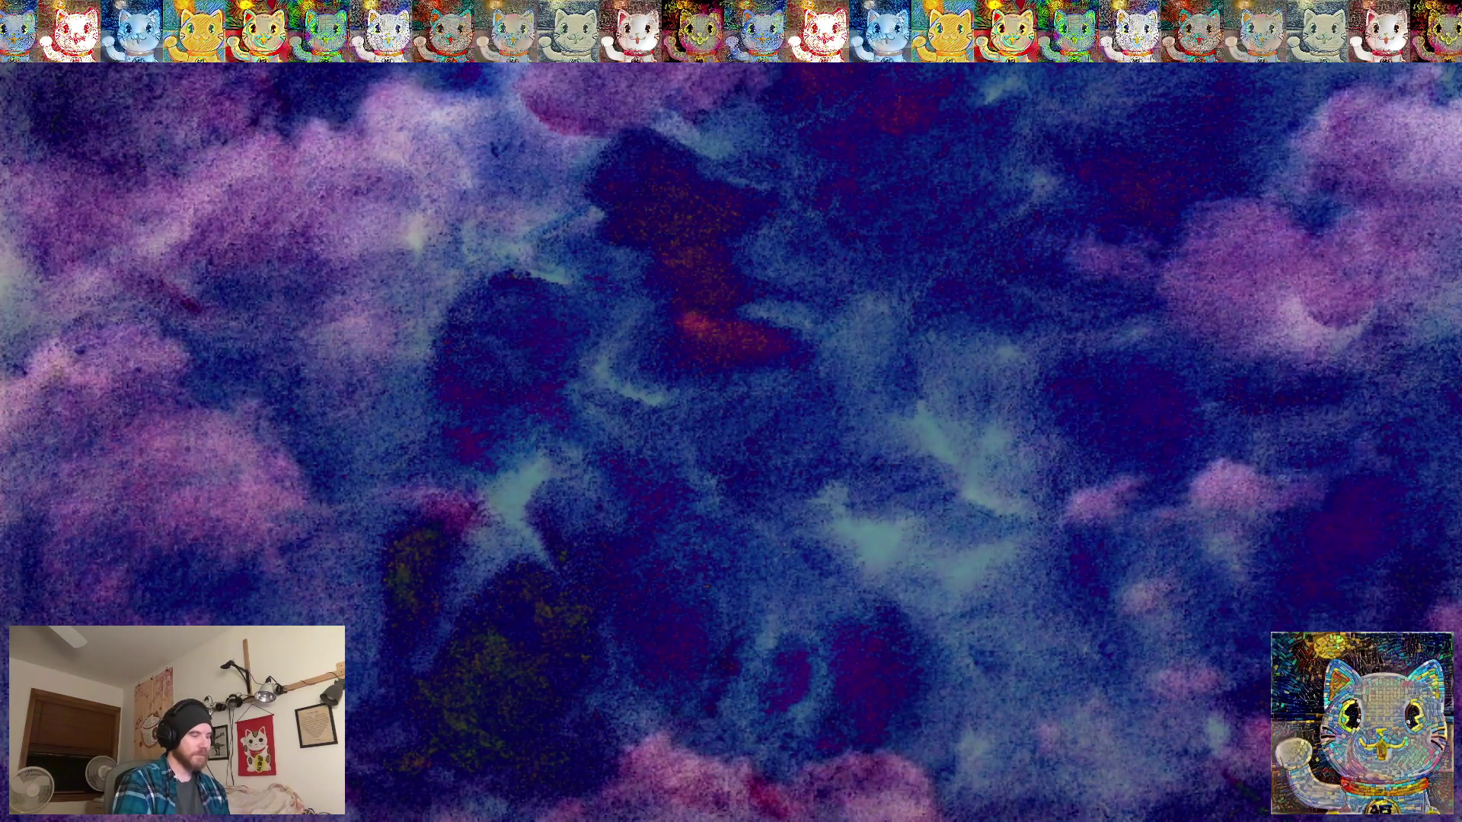
pyautogui.press('Escape')
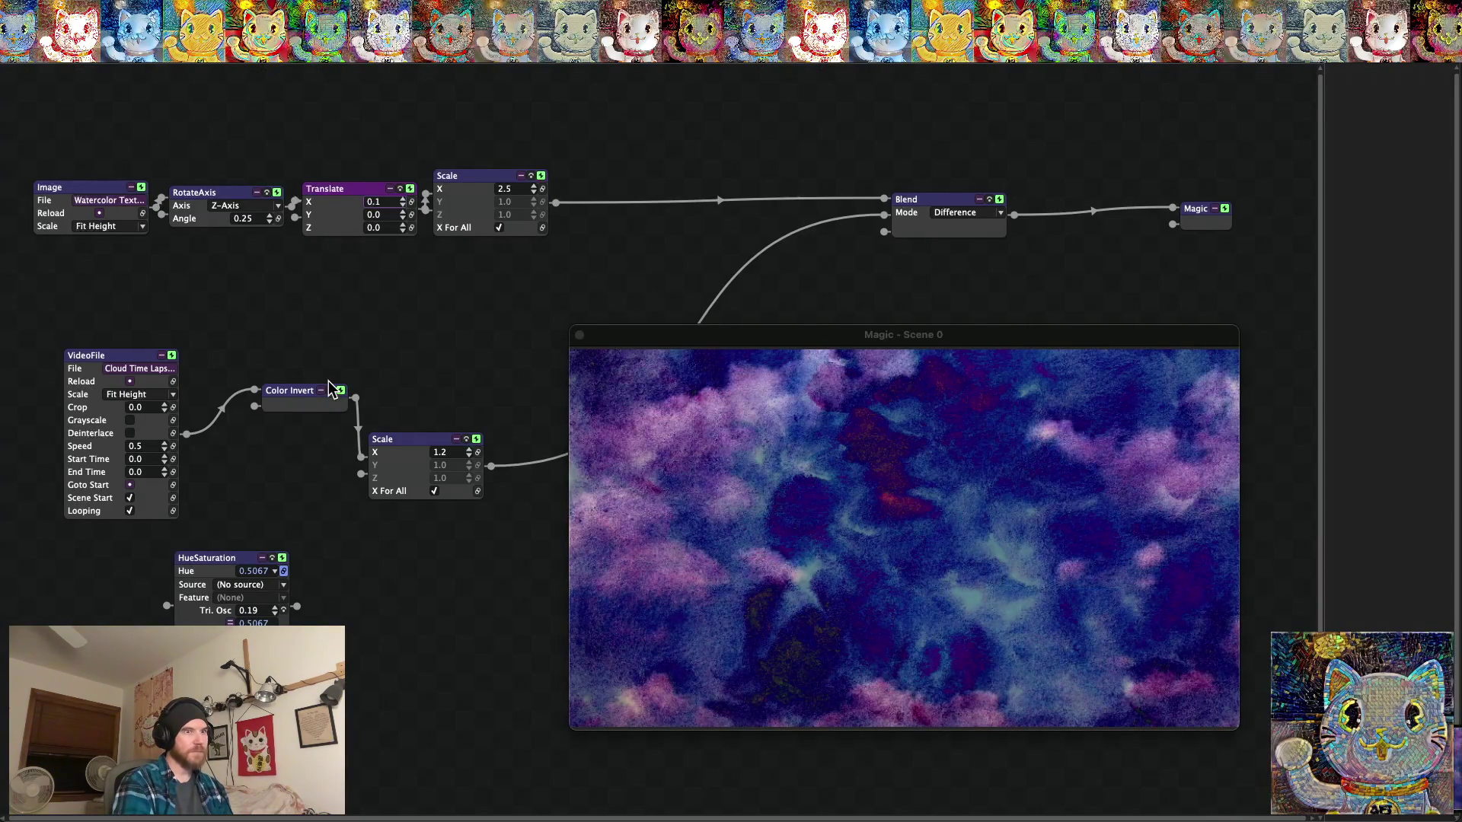
pyautogui.press('super+m')
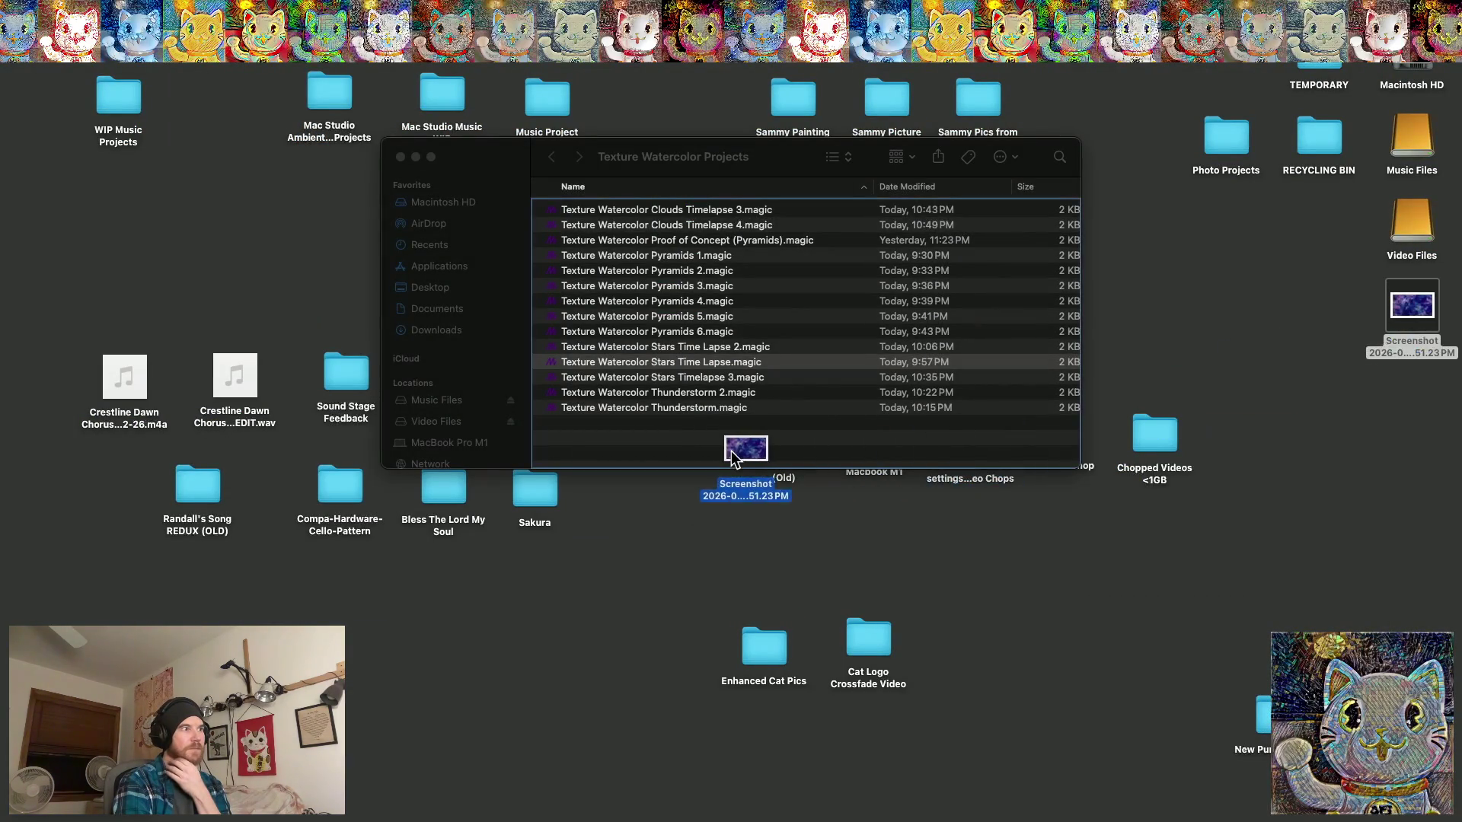
# File the cloud screenshot into Texture Watercolor Projects, check it, and restore Magic.
pyautogui.moveTo(752, 455); pyautogui.dragTo(713, 456)
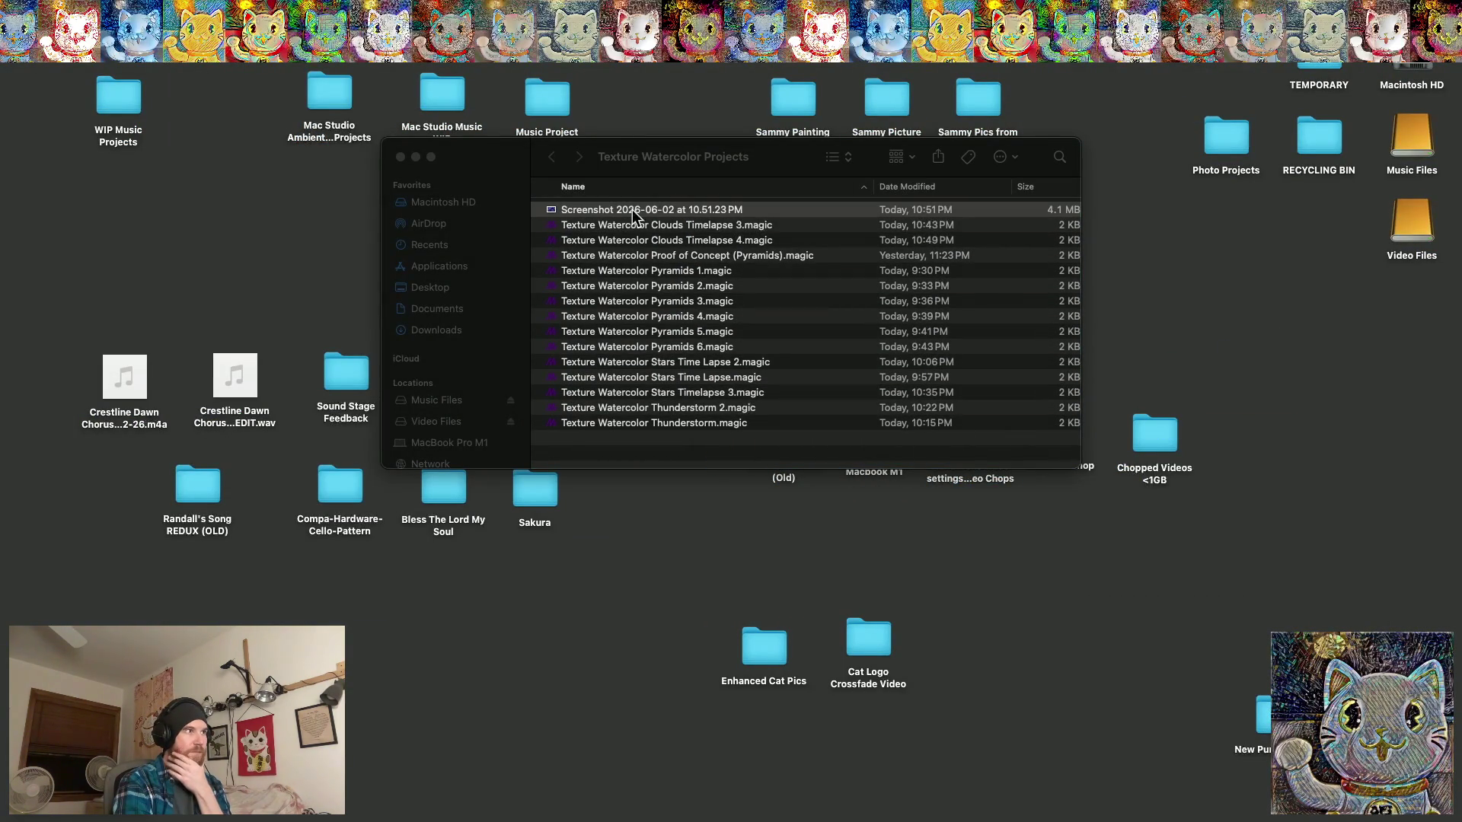
pyautogui.doubleClick(581, 214)
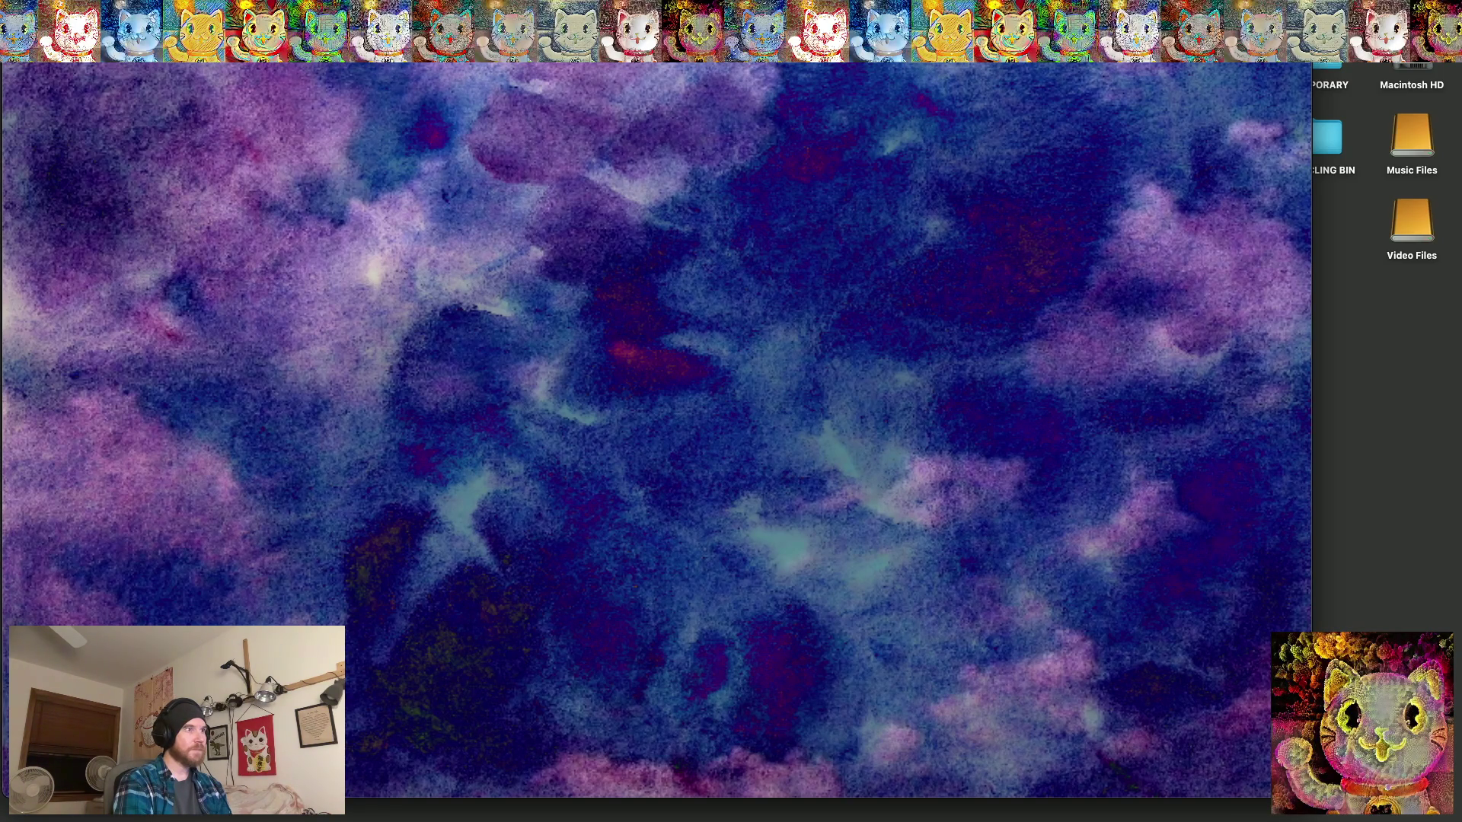
pyautogui.press('Escape')
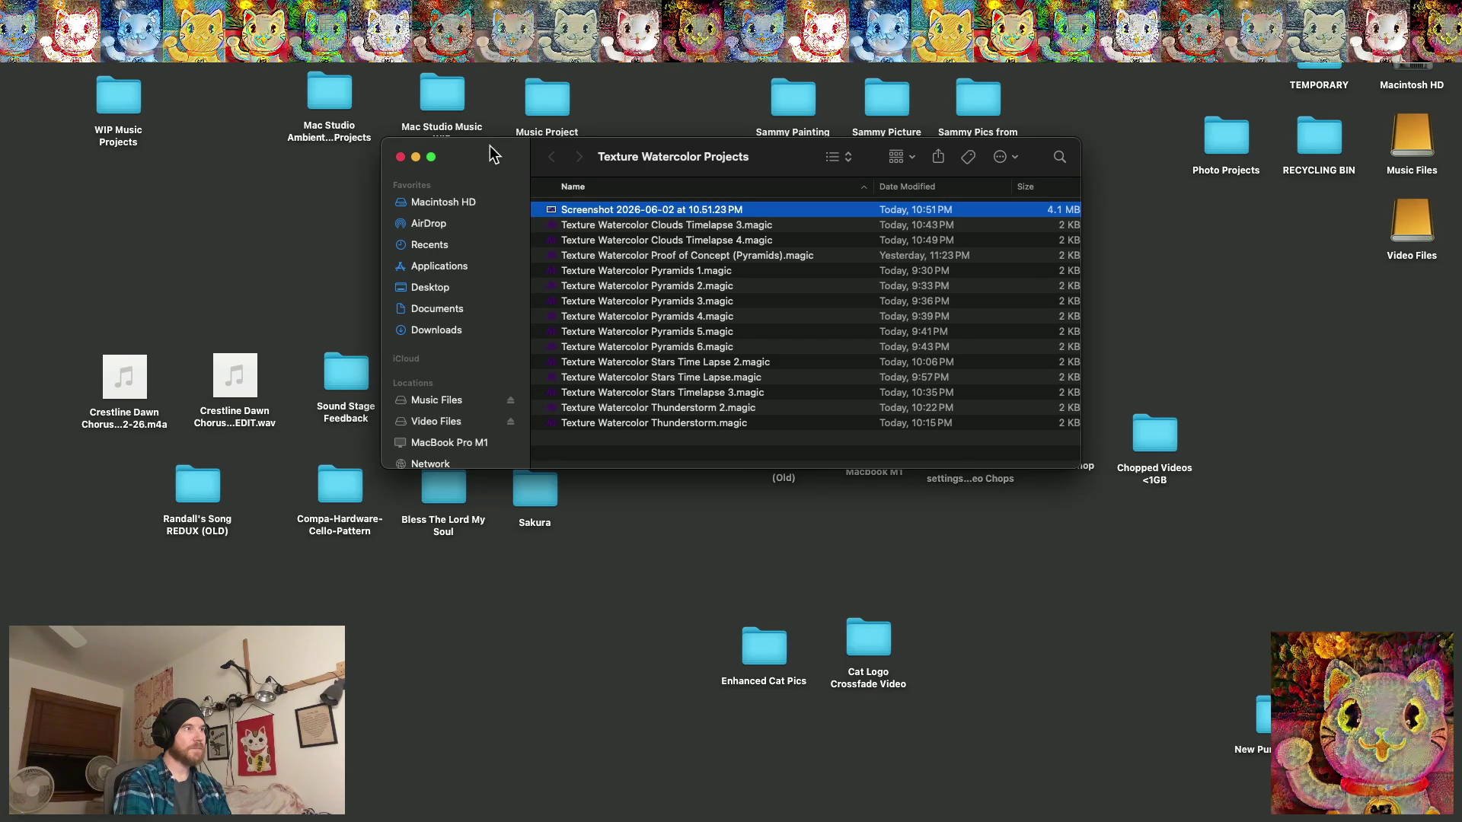
pyautogui.moveTo(1000, 818)
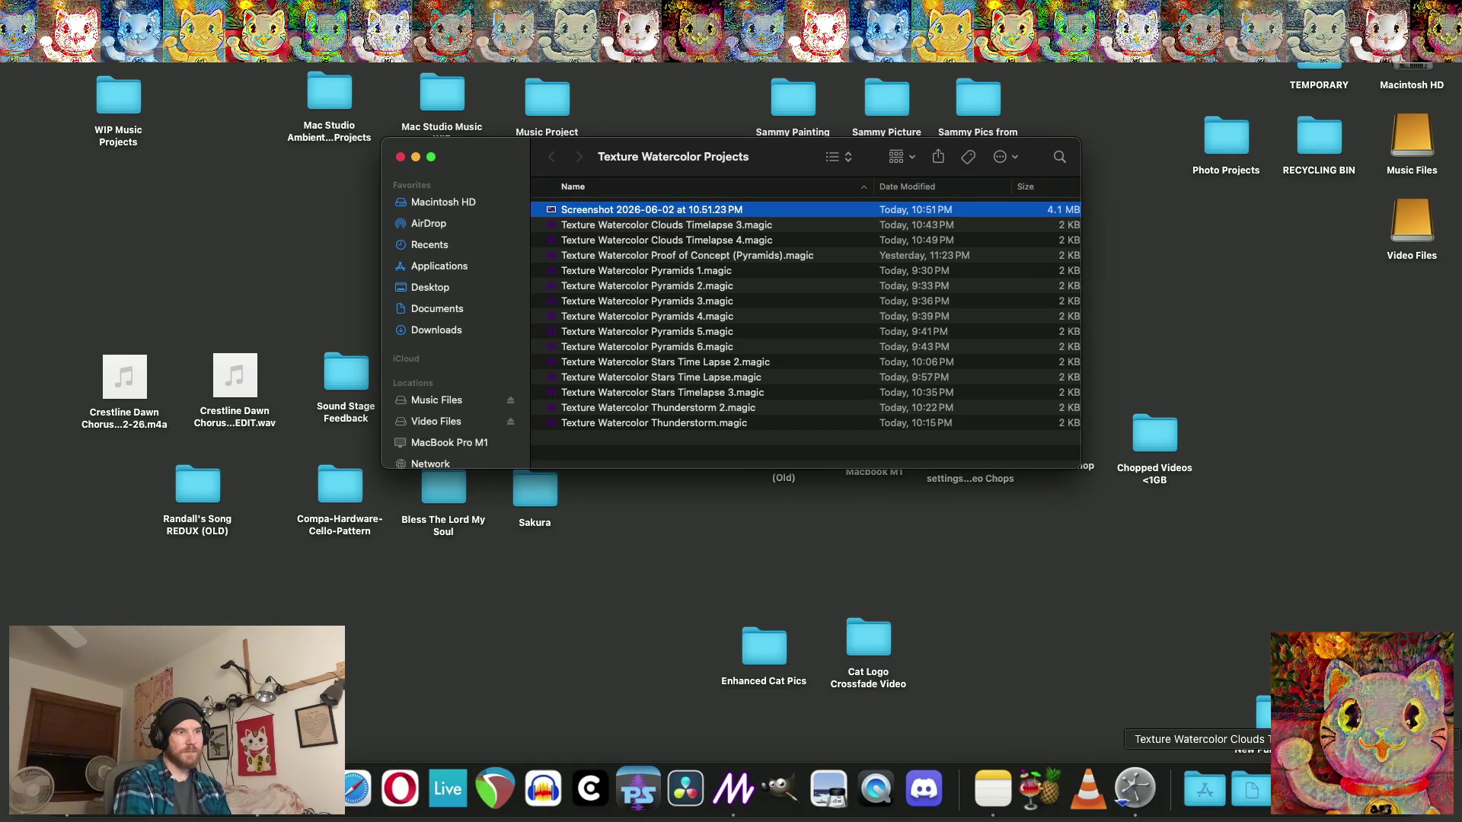
pyautogui.click(1294, 788)
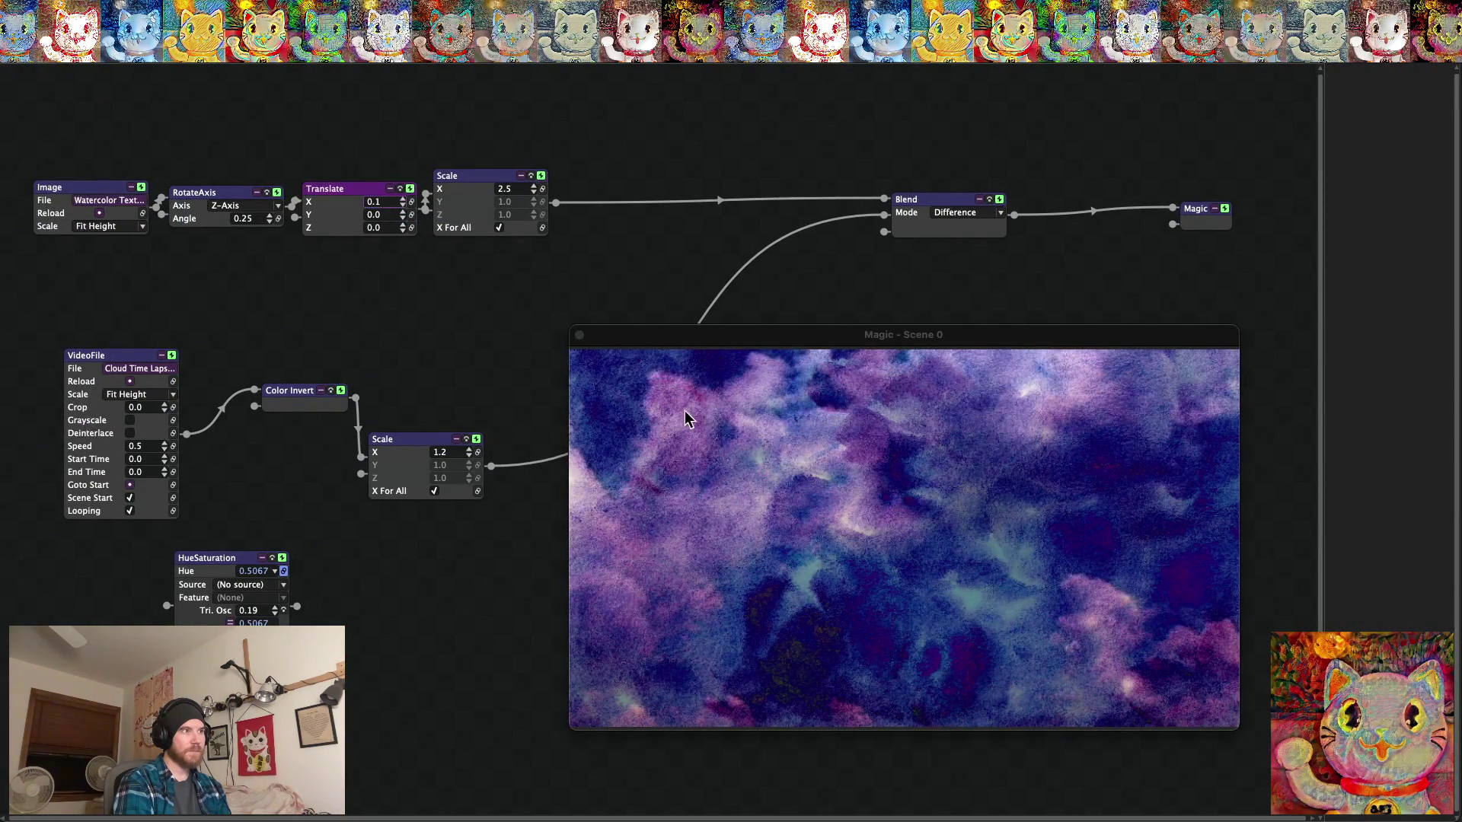
# Preview the inverted, hue-shifted Difference cloud blend fullscreen, then return to the node editor.
pyautogui.moveTo(714, 334); pyautogui.dragTo(510, 281)
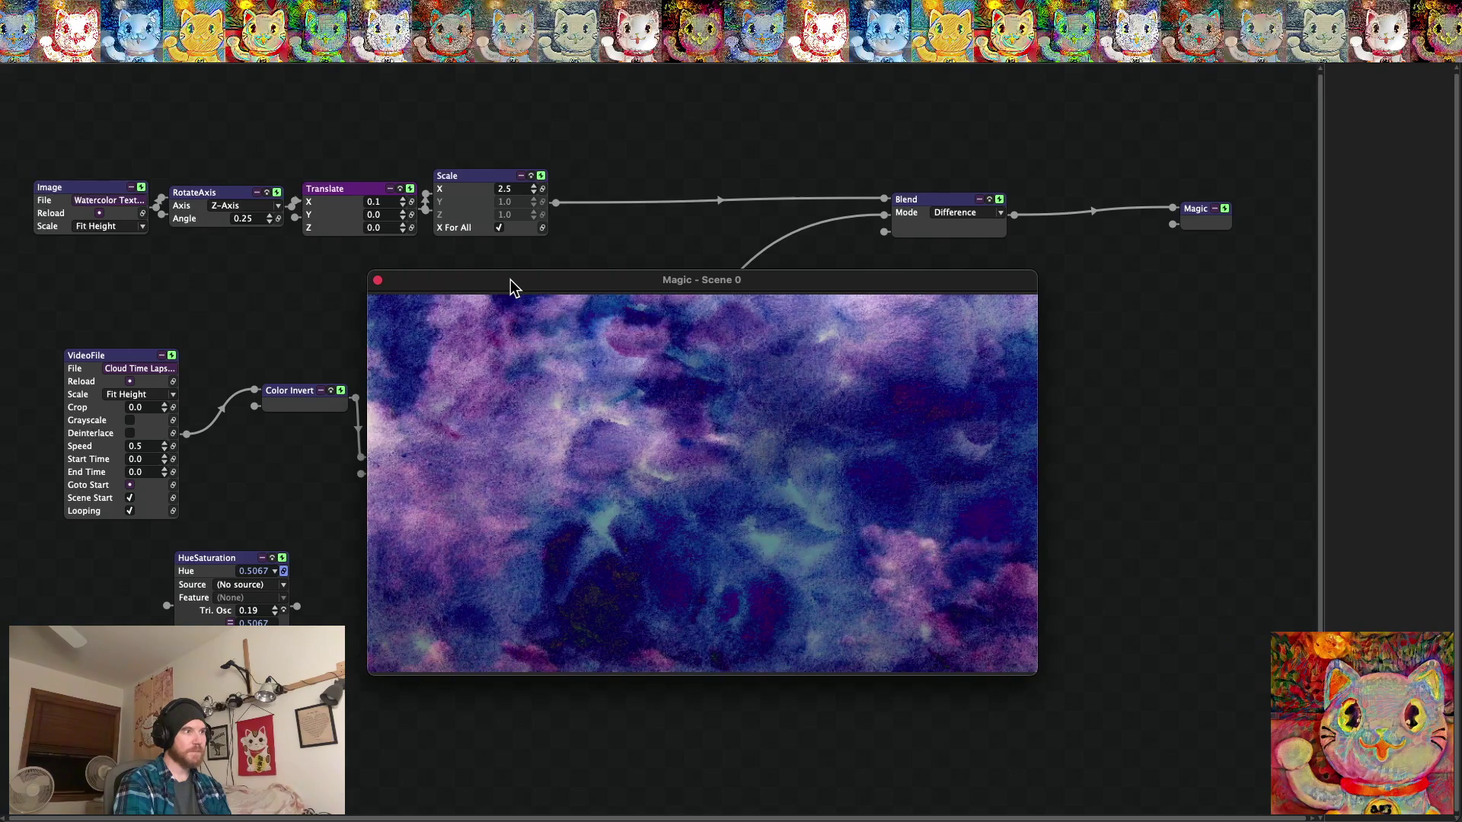
pyautogui.press('super+f')
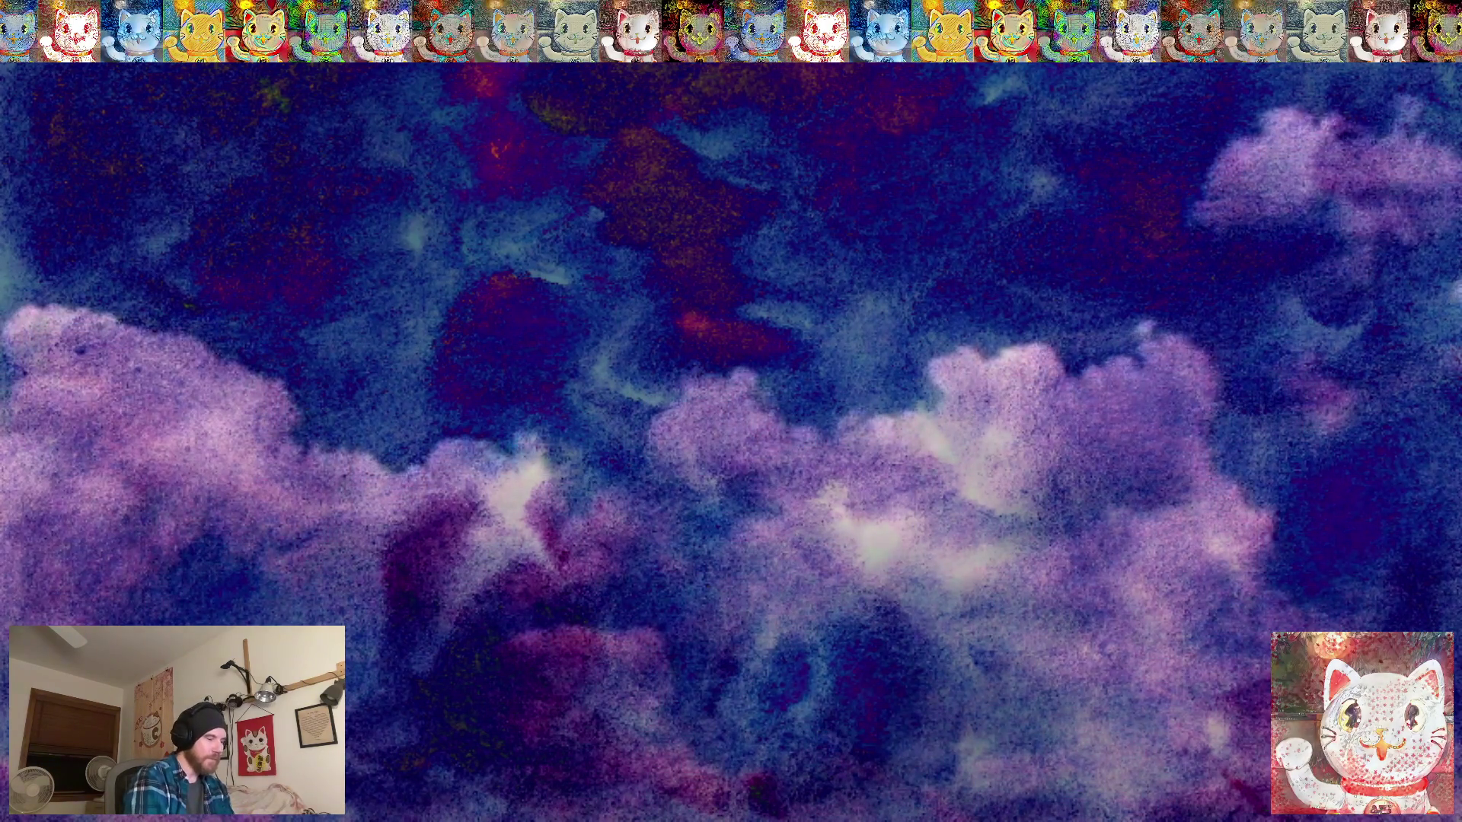
pyautogui.press('Escape')
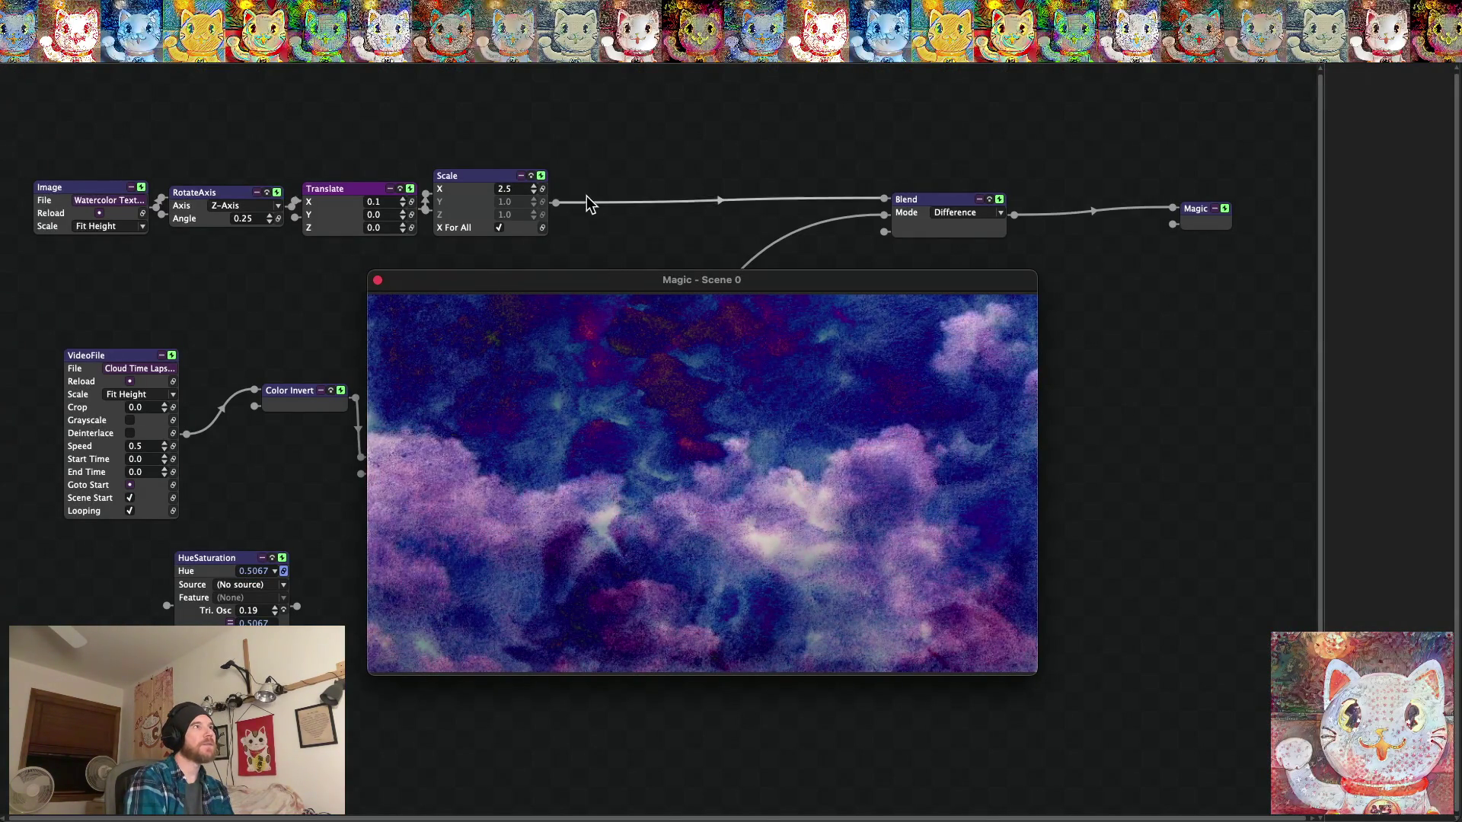
# Minimize Magic and copy the name of the Texture Watercolor Clouds Timelapse 4.magic file.
pyautogui.click(639, 71)
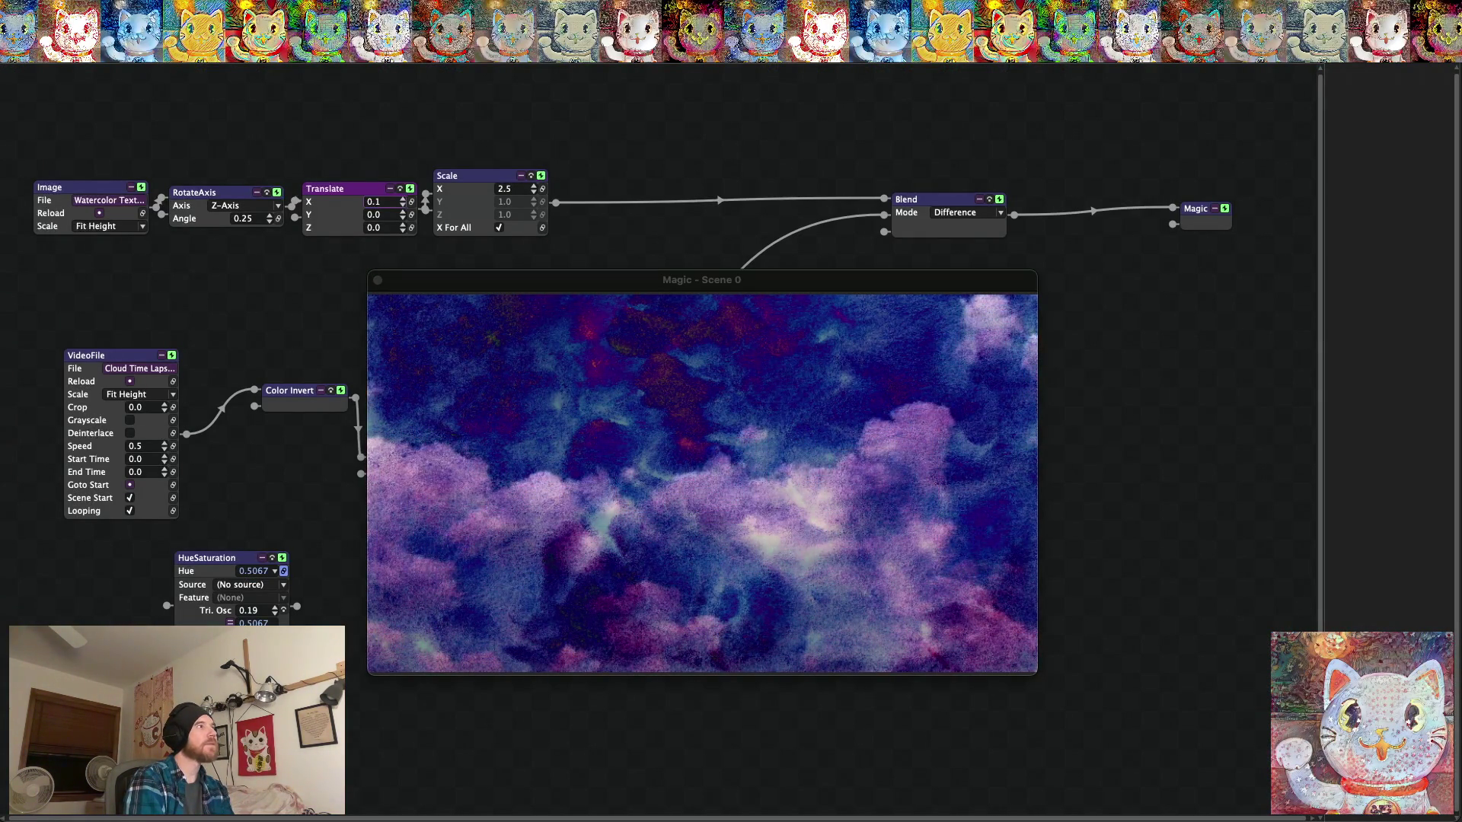
pyautogui.press('super+m')
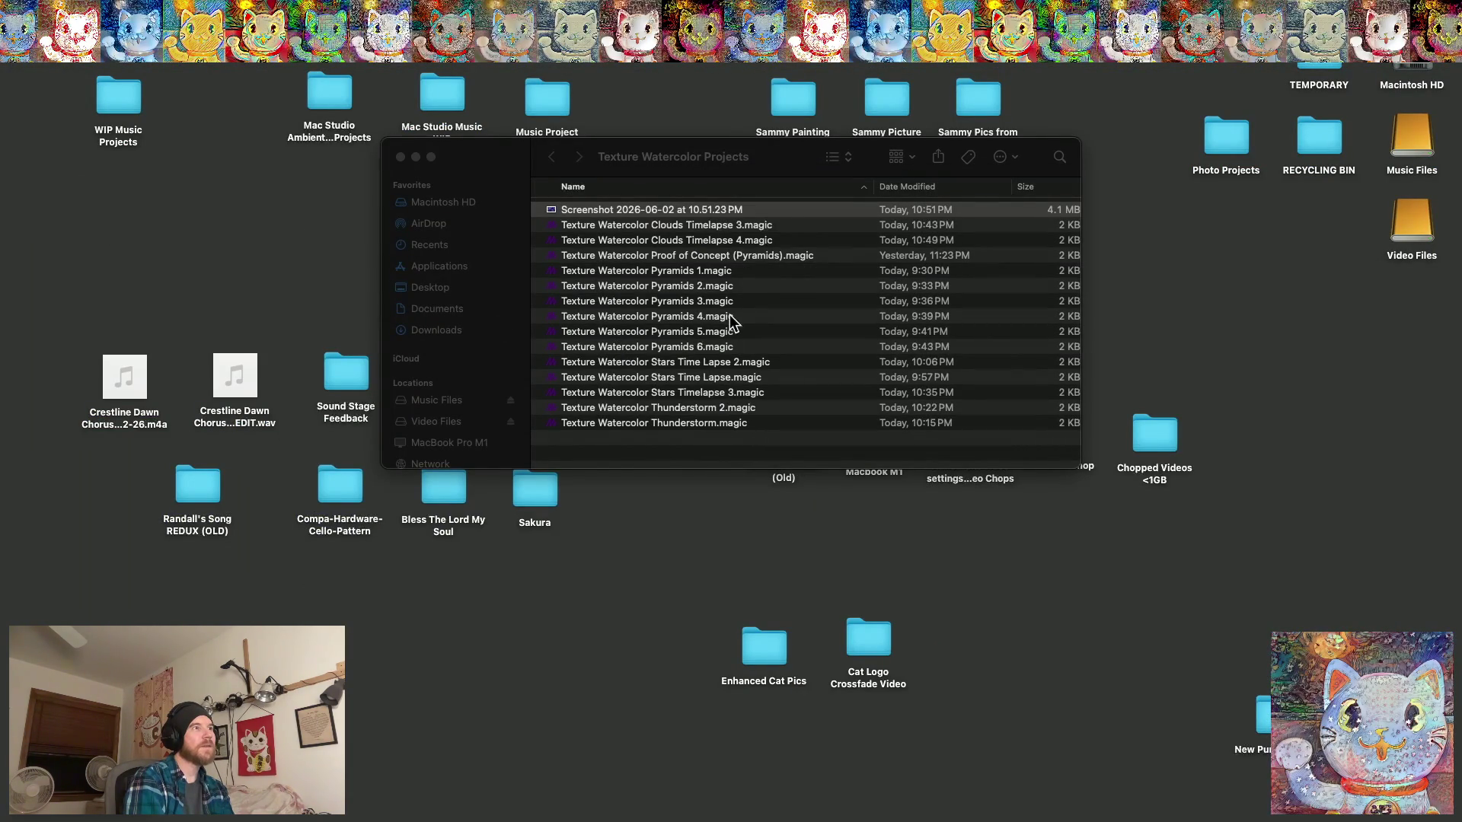
pyautogui.click(731, 241)
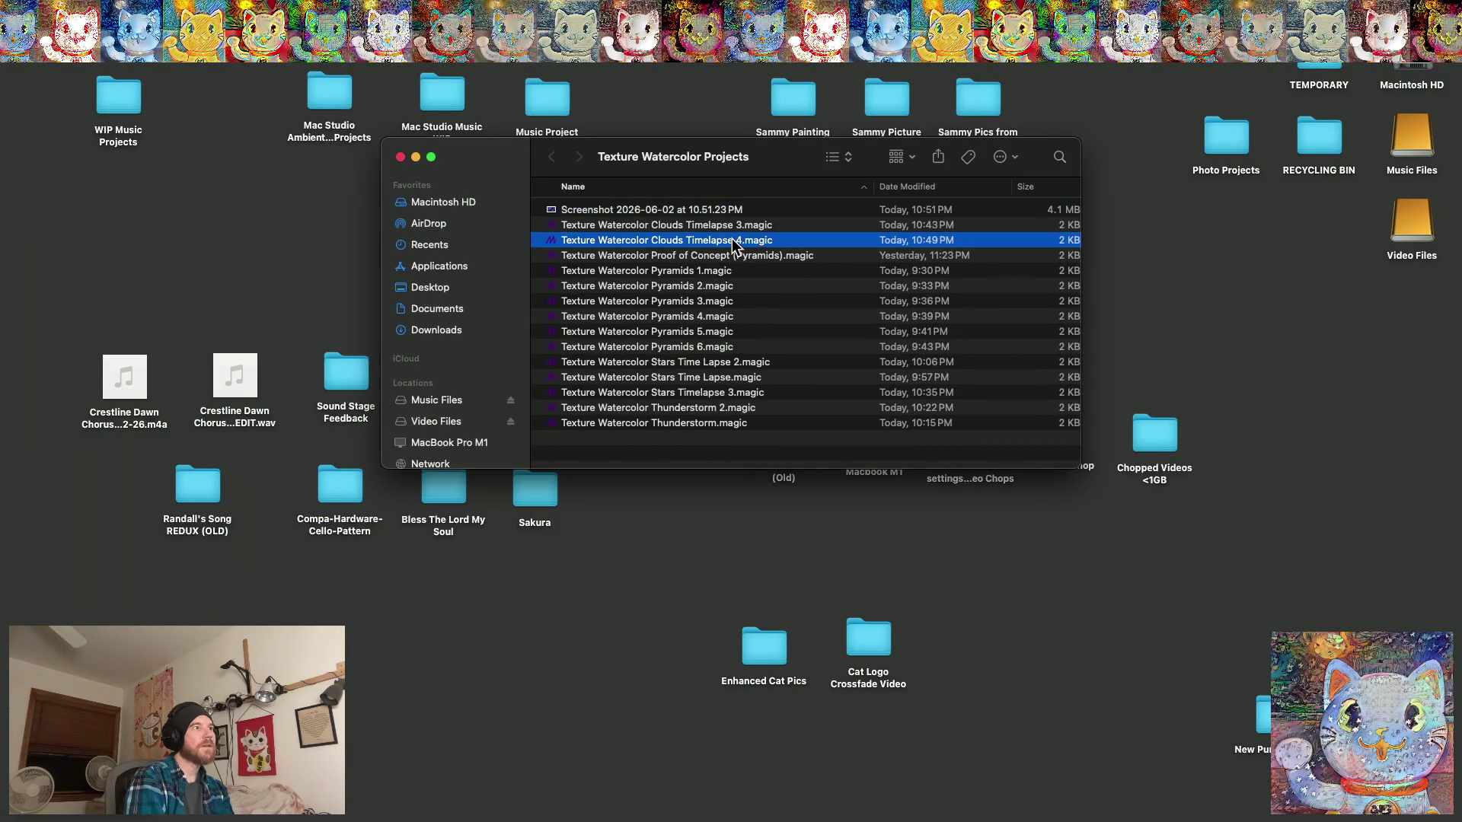
pyautogui.press('Return')
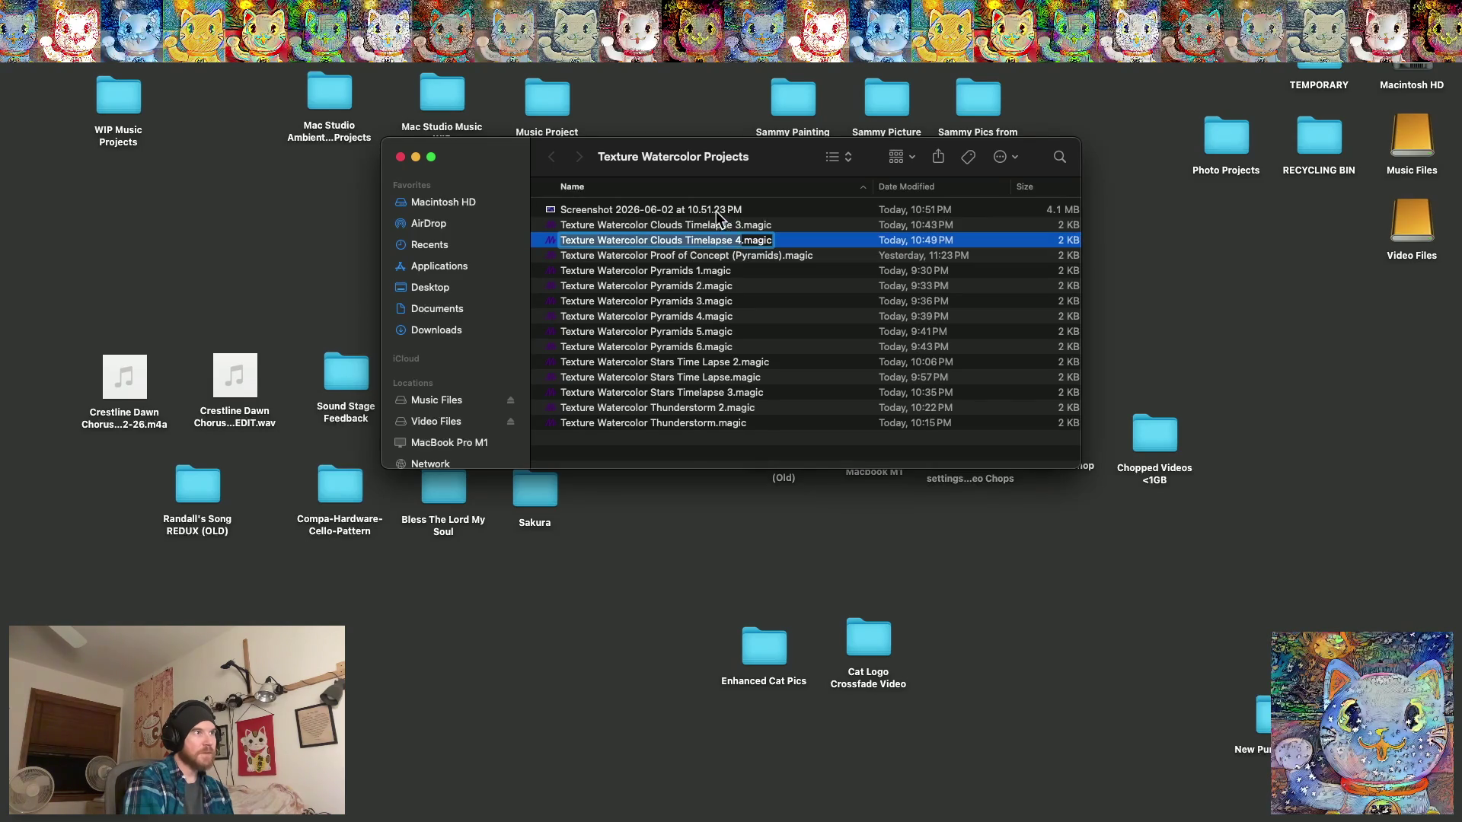
# Rename the screenshot with the pasted Clouds Timelapse 4 project name and deselect it.
pyautogui.click(739, 212)
pyautogui.press('Return')
pyautogui.write('Texture Watercolor Clouds Timelapse 4')
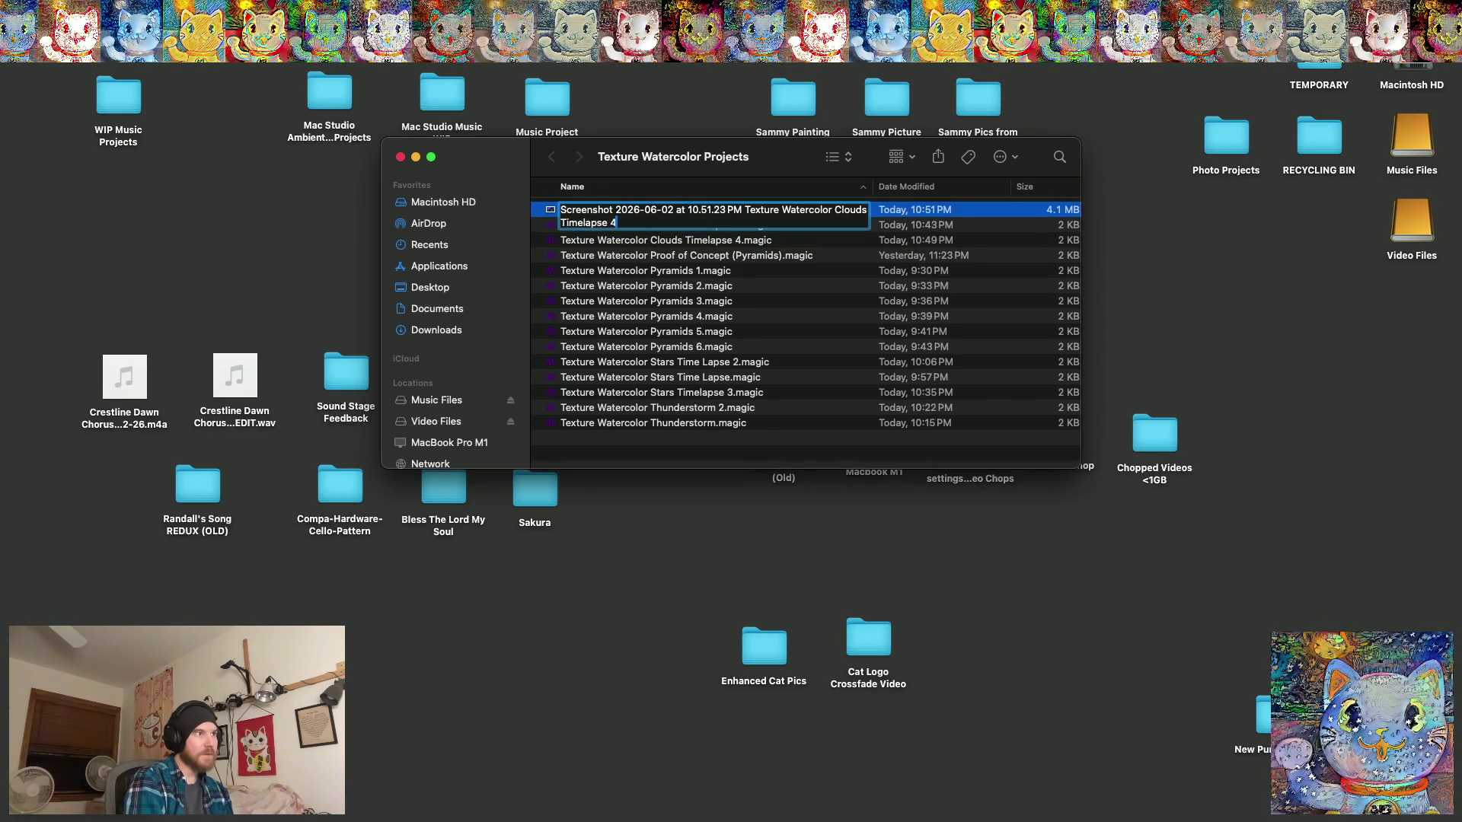
pyautogui.press('Return')
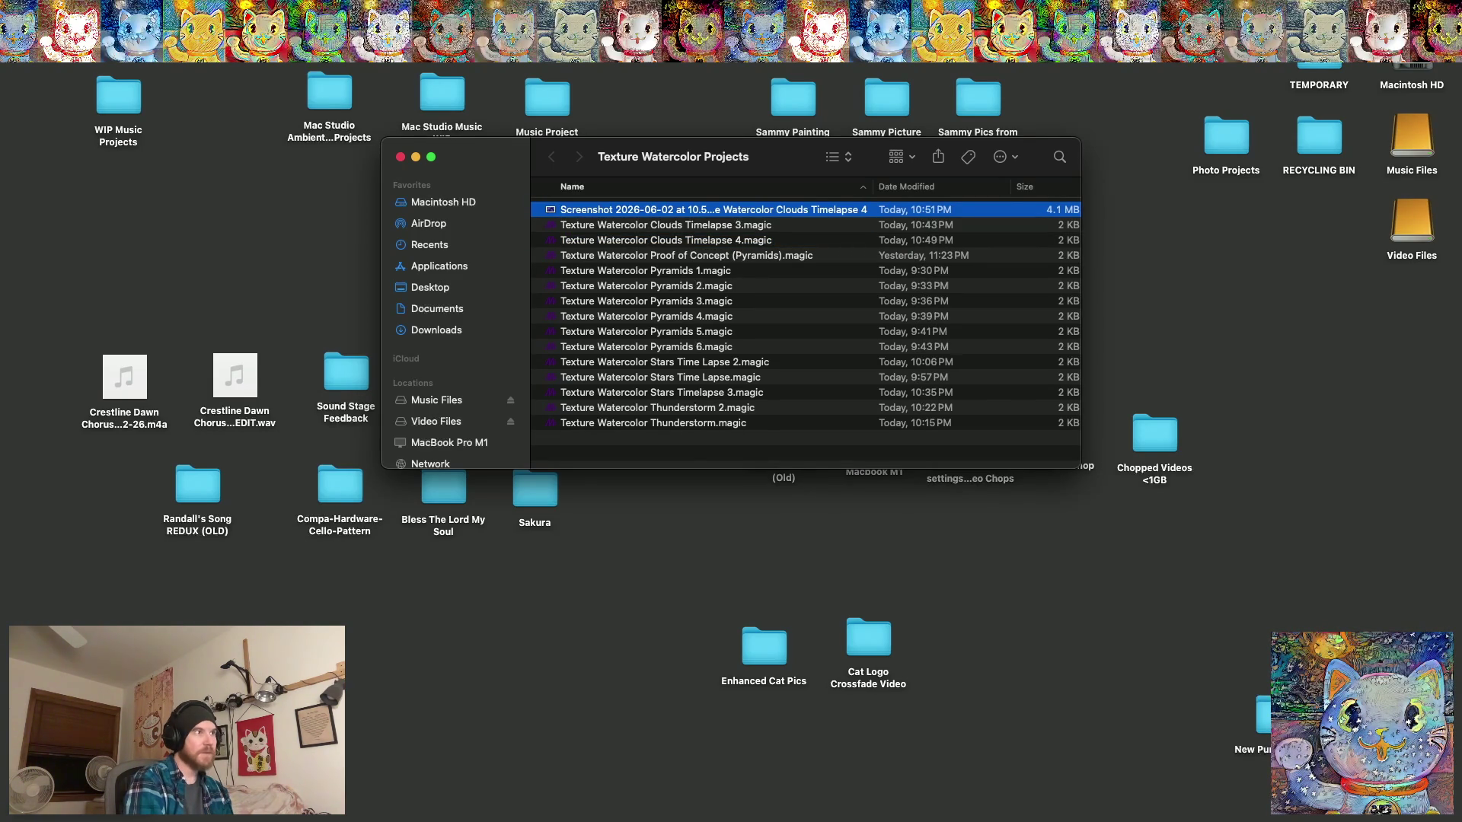
pyautogui.click(669, 448)
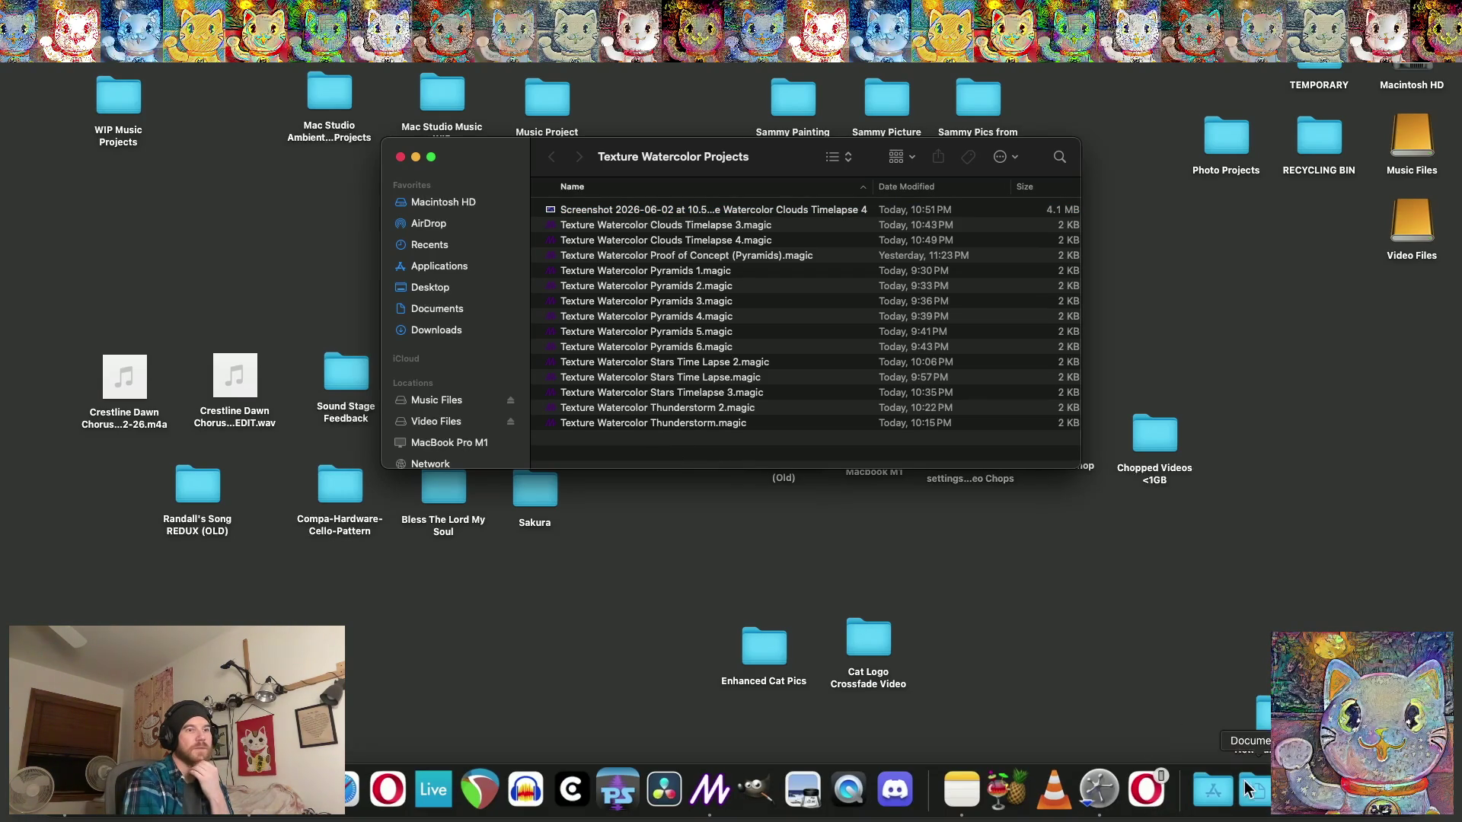
# Restore Magic and step to the next drone video and the next watercolor texture.
pyautogui.click(1199, 798)
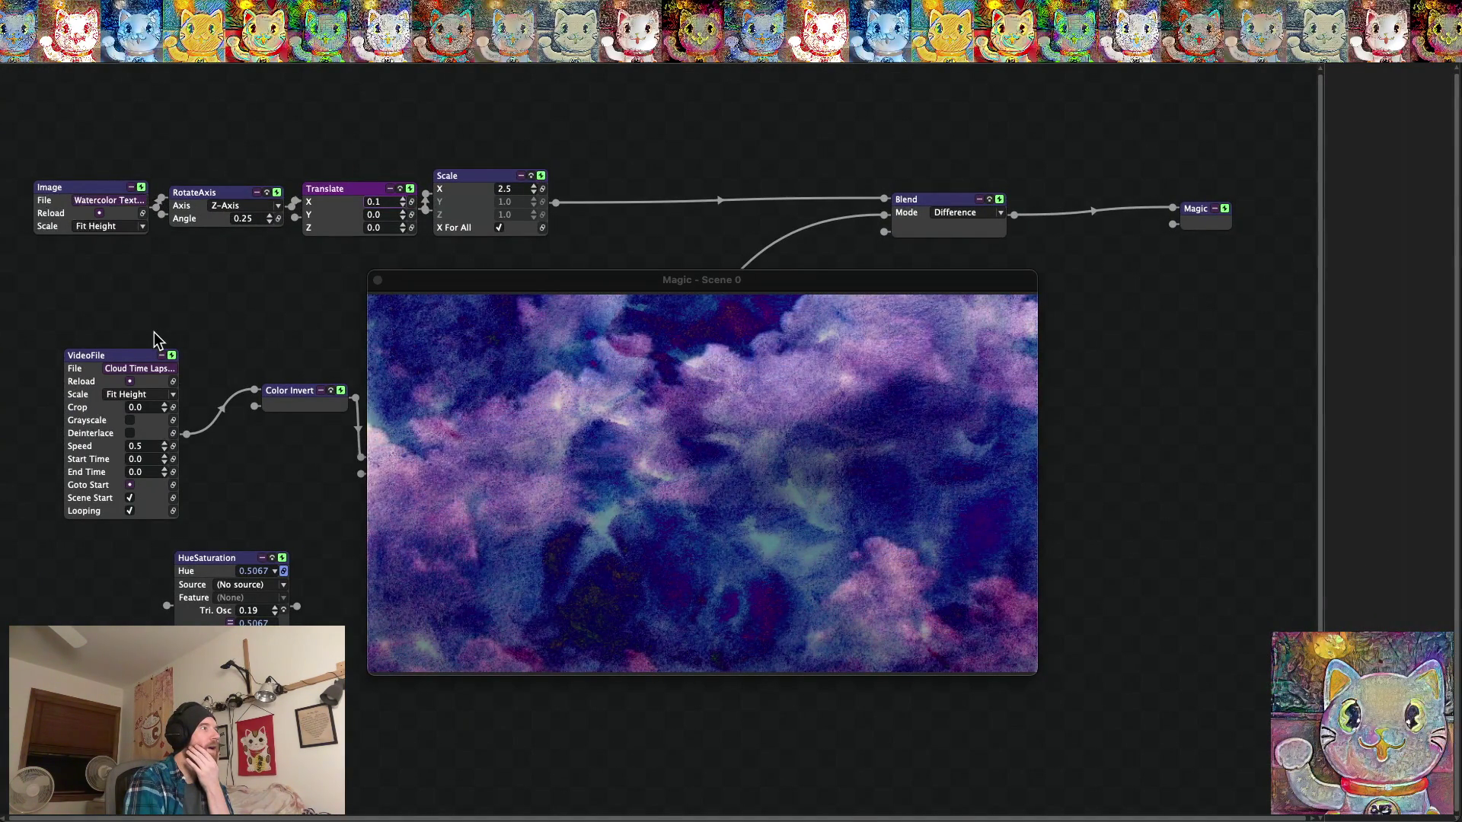
pyautogui.click(175, 371)
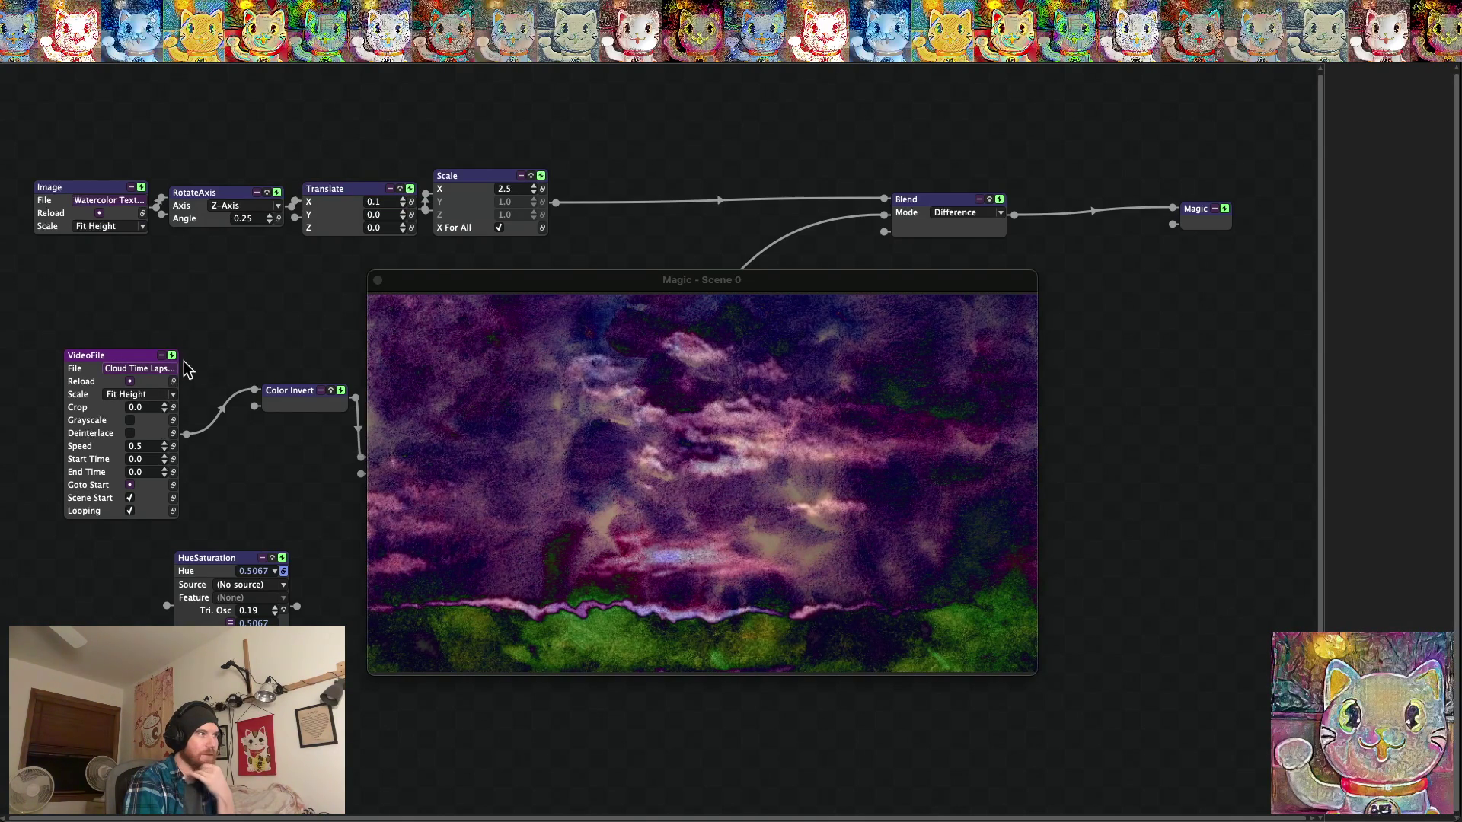
pyautogui.click(143, 201)
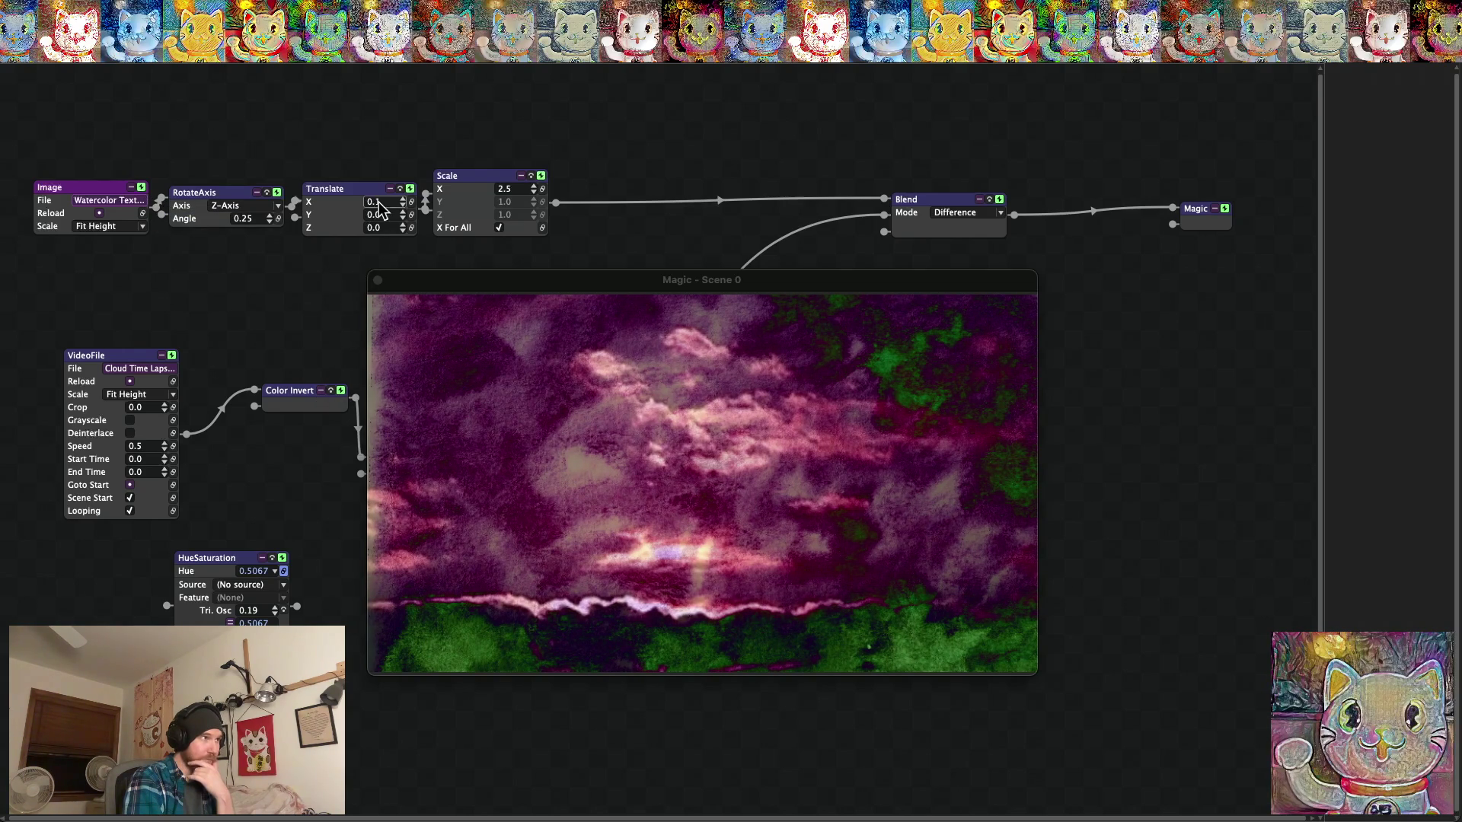
# Edit the Translate X offset, undoing an accidental module deletion and wrong value with Cmd+Z.
pyautogui.click(402, 203)
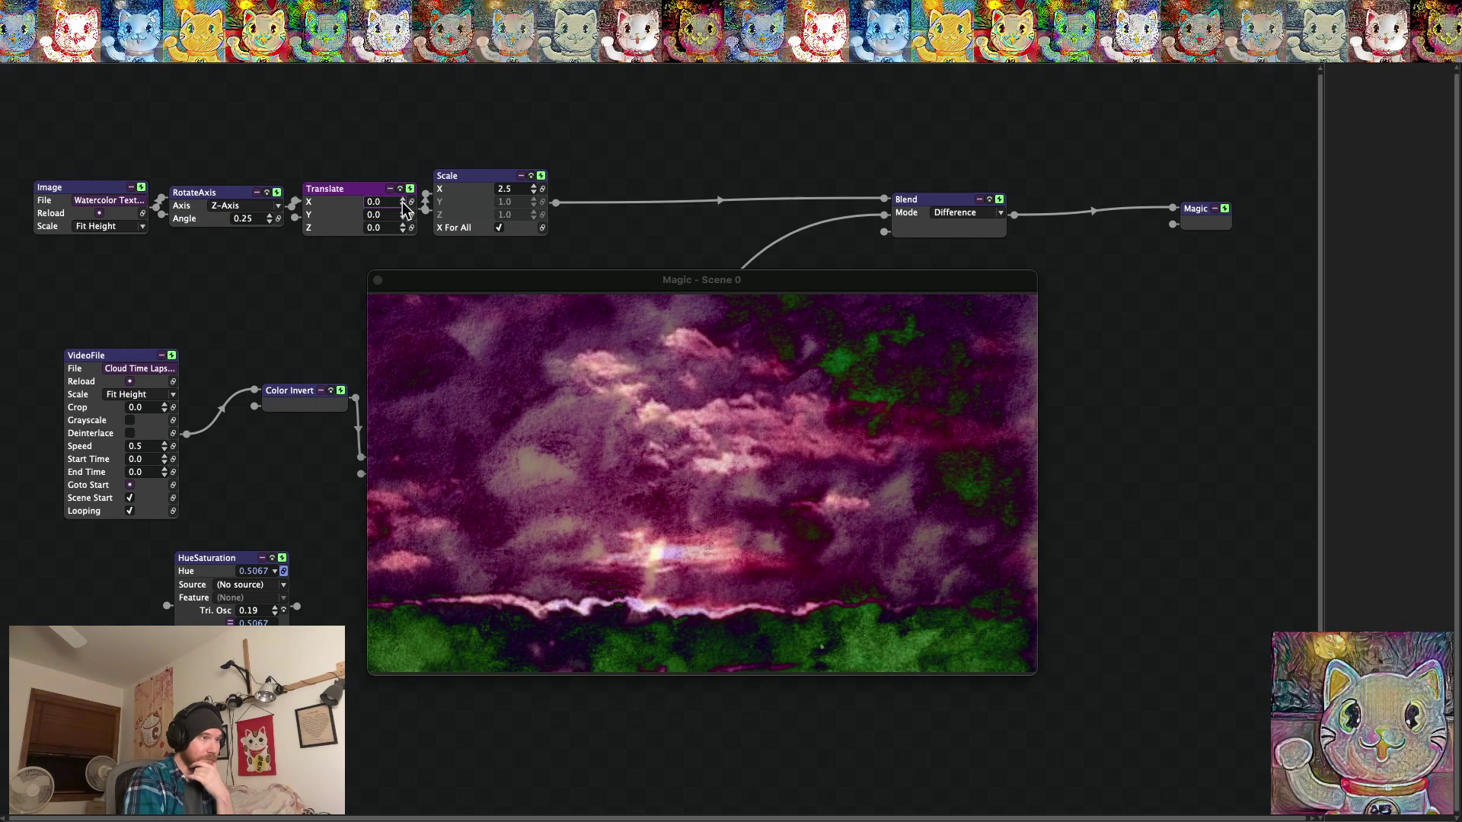
pyautogui.click(387, 201)
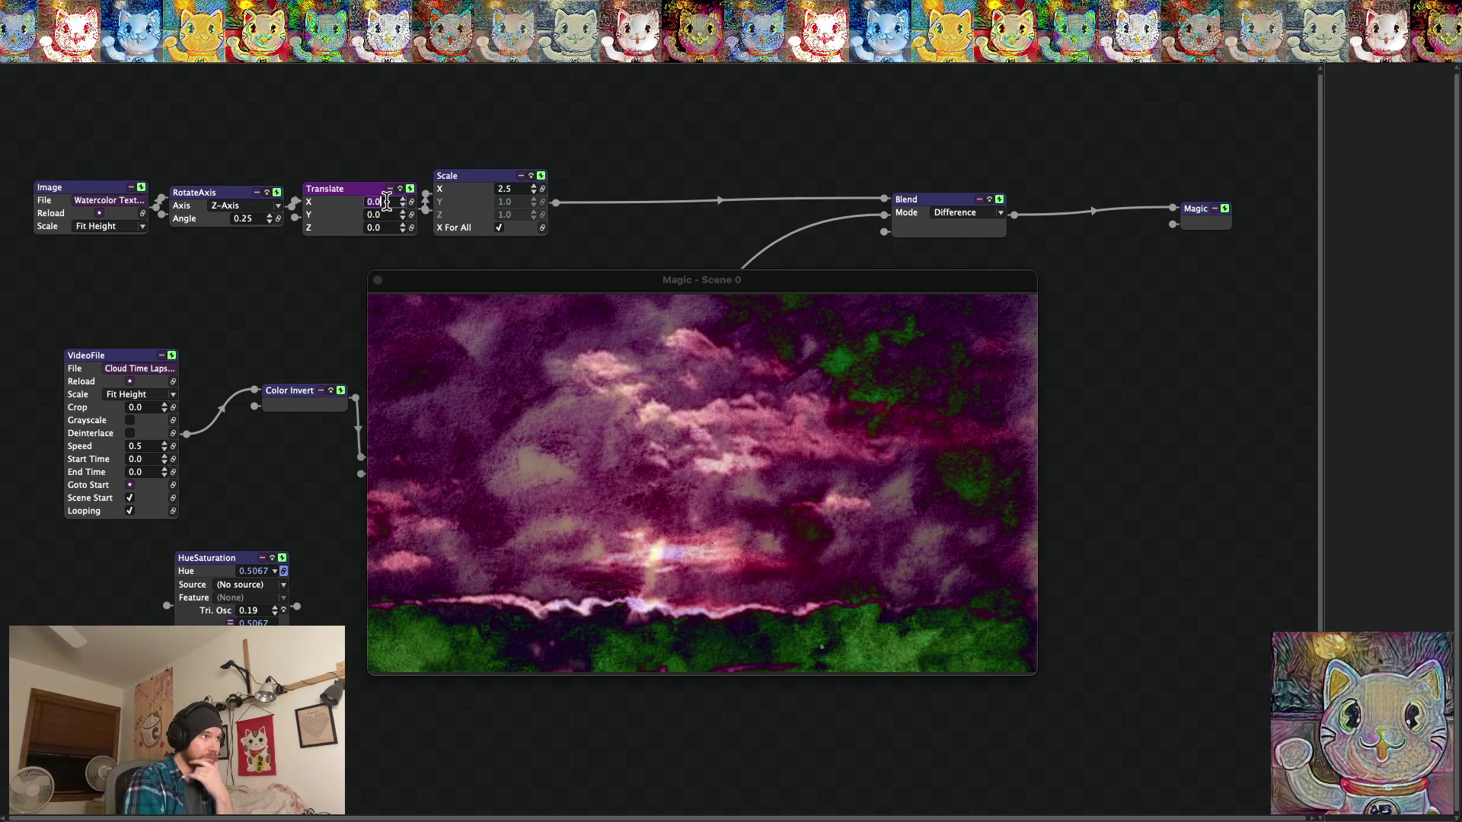
pyautogui.press('BackSpace')
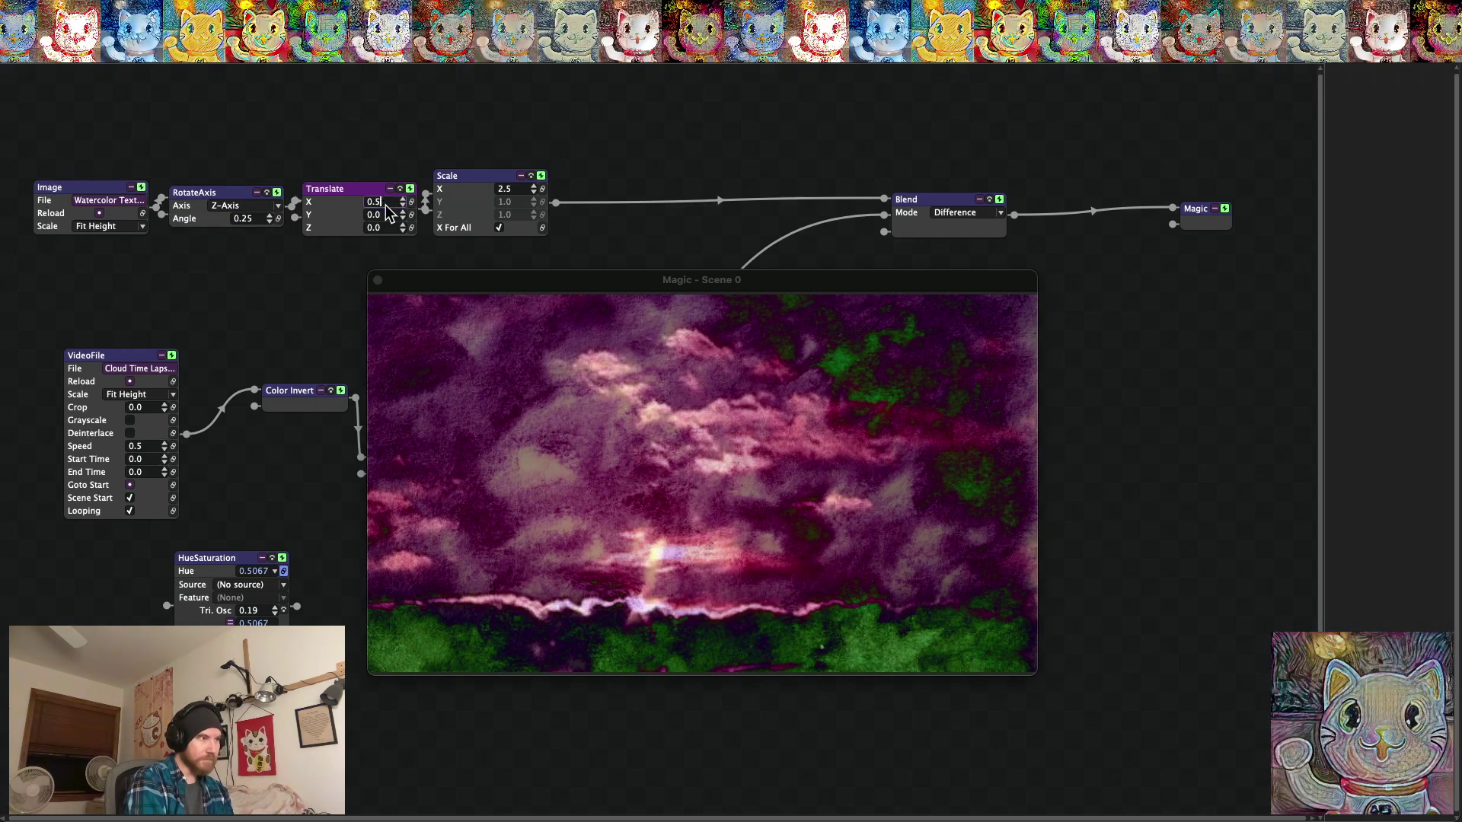
pyautogui.press('Return')
pyautogui.press('Delete')
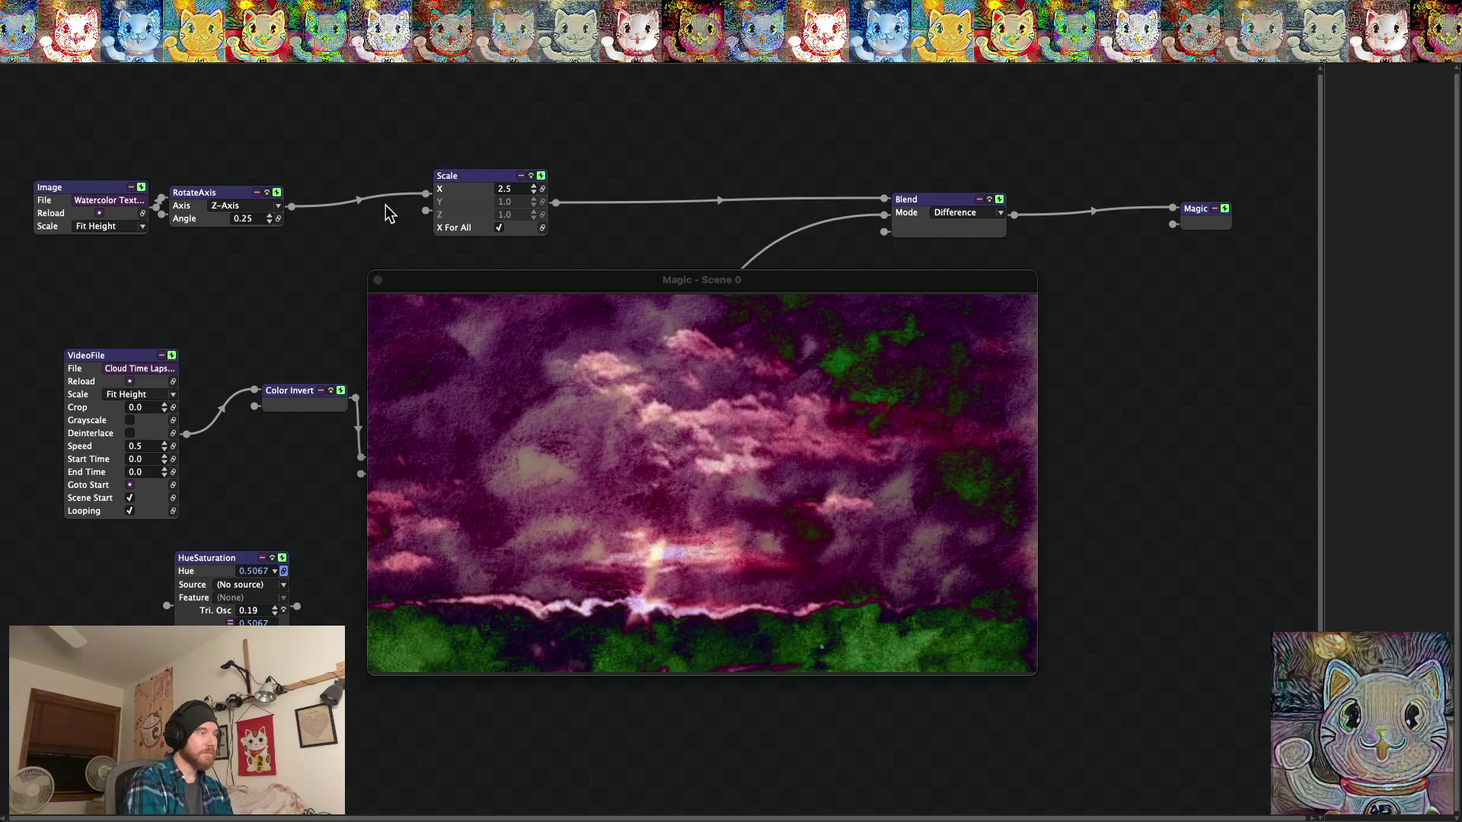
pyautogui.rightClick(108, 66)
pyautogui.press('Escape')
pyautogui.press('super+z')
pyautogui.rightClick(108, 66)
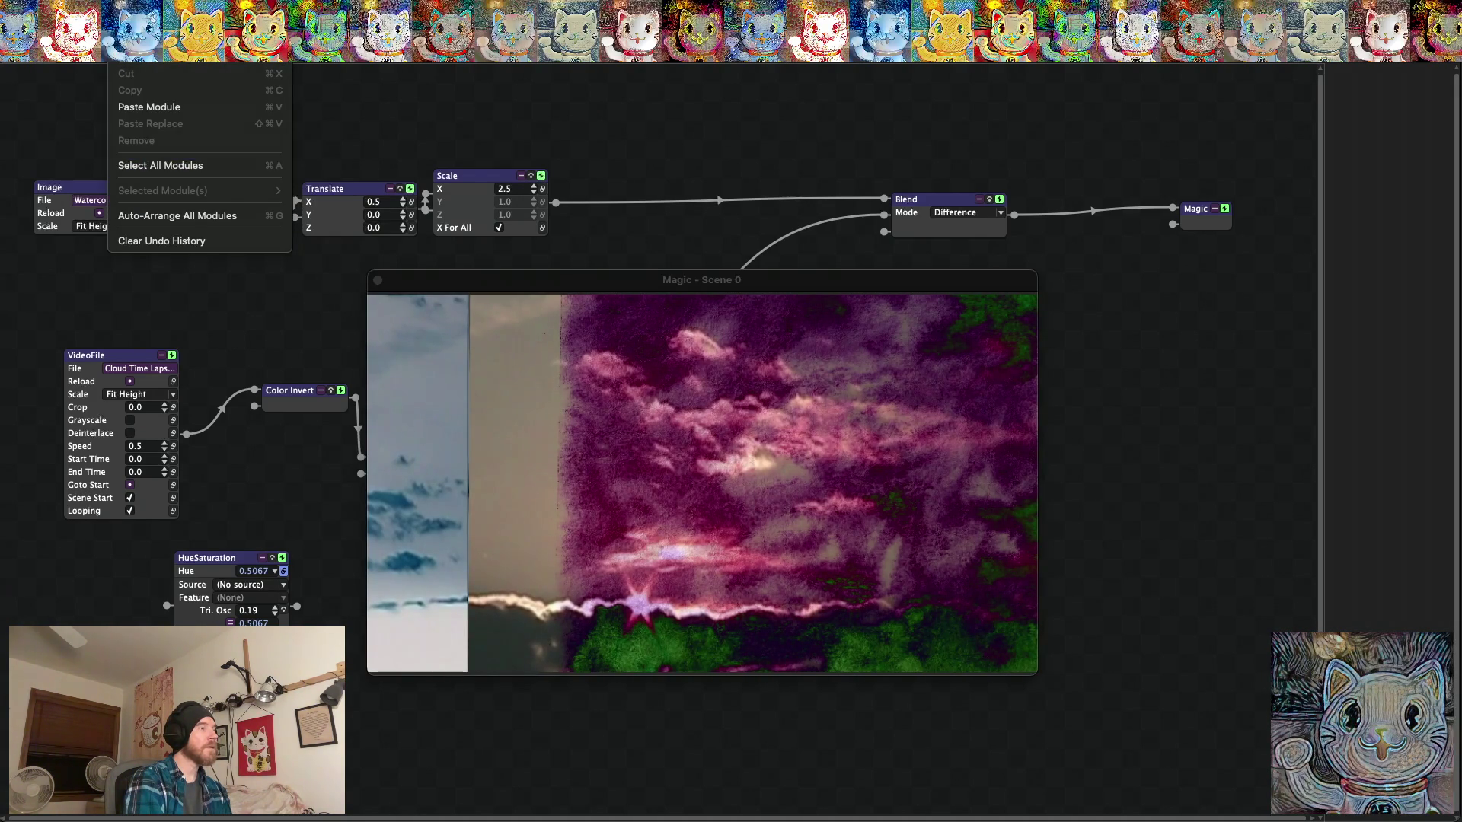
pyautogui.press('Escape')
pyautogui.press('super+z')
# Set the Translate X offset to 0.05 and check the result fullscreen.
pyautogui.click(377, 202)
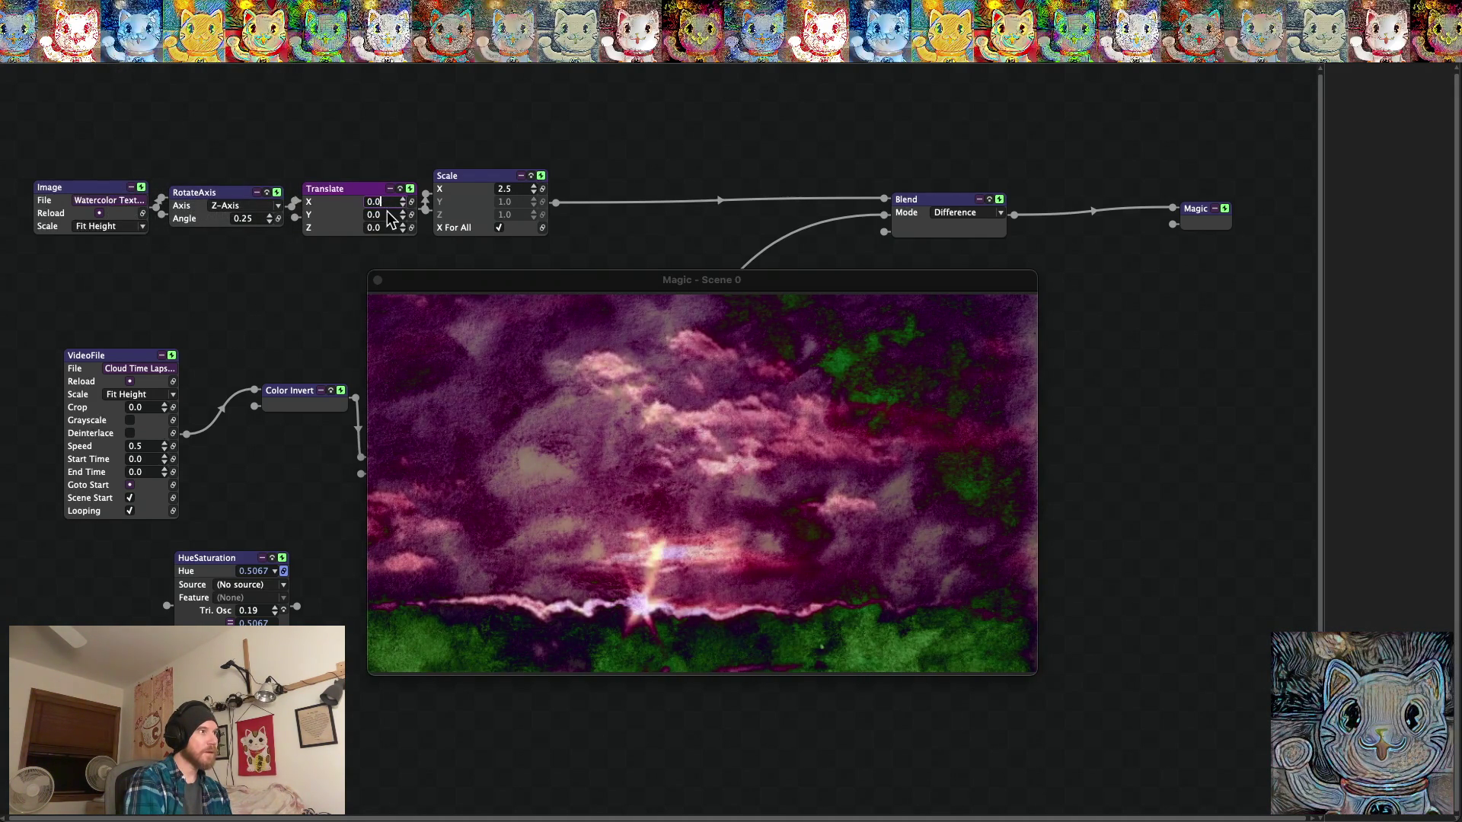
pyautogui.write('5')
pyautogui.press('Return')
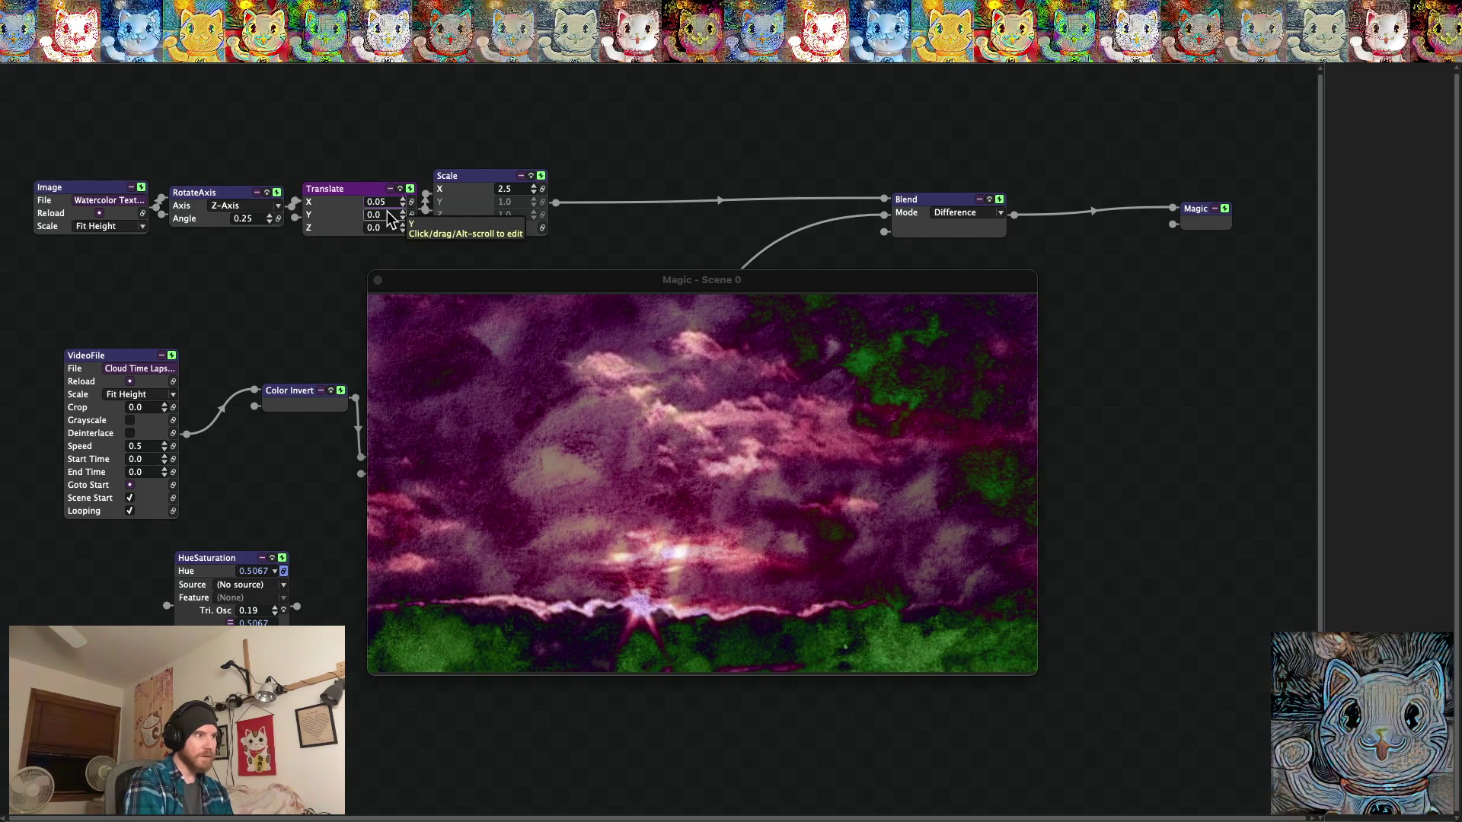
pyautogui.press('super+f')
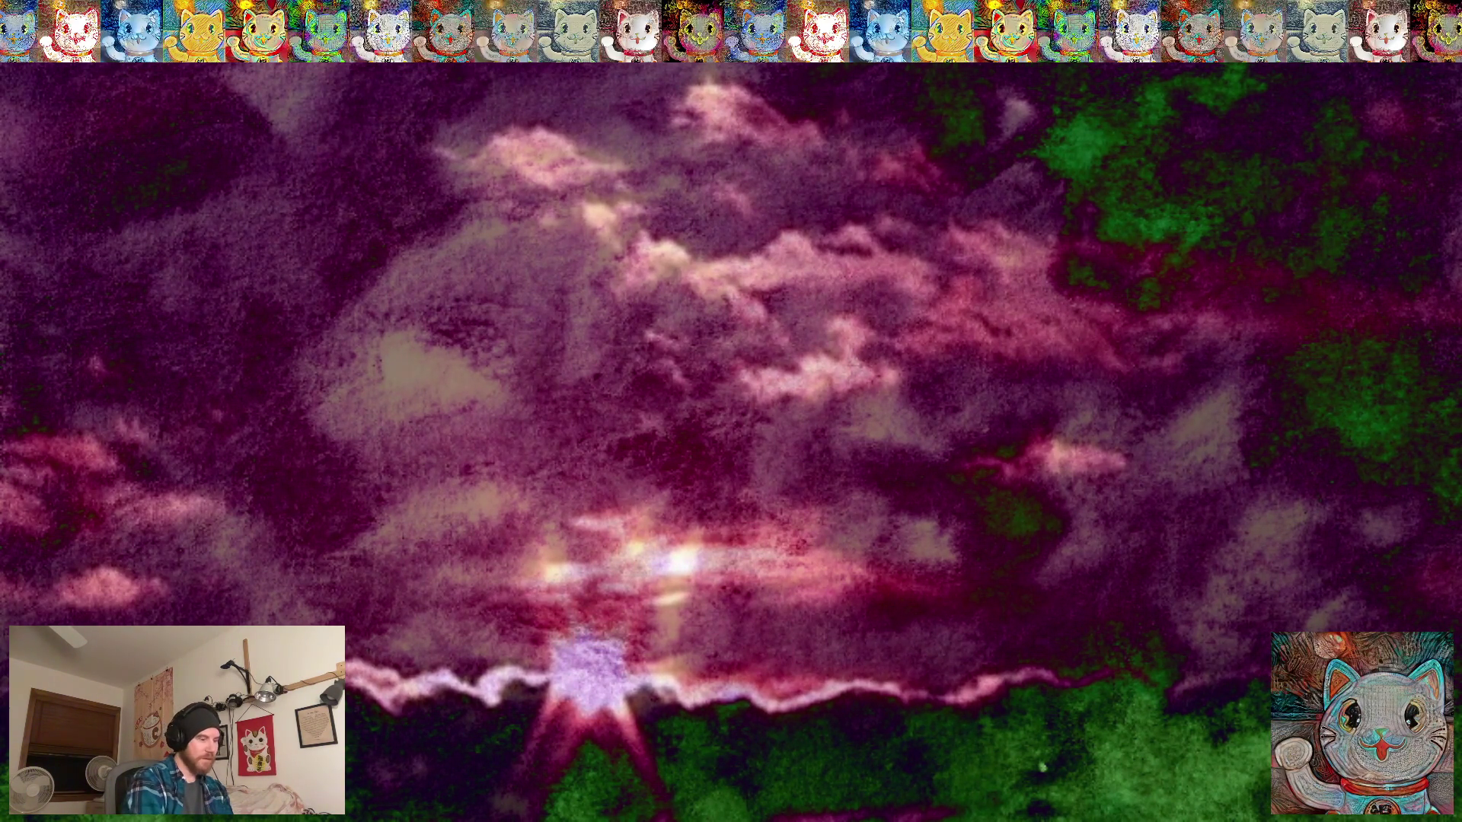
pyautogui.press('Escape')
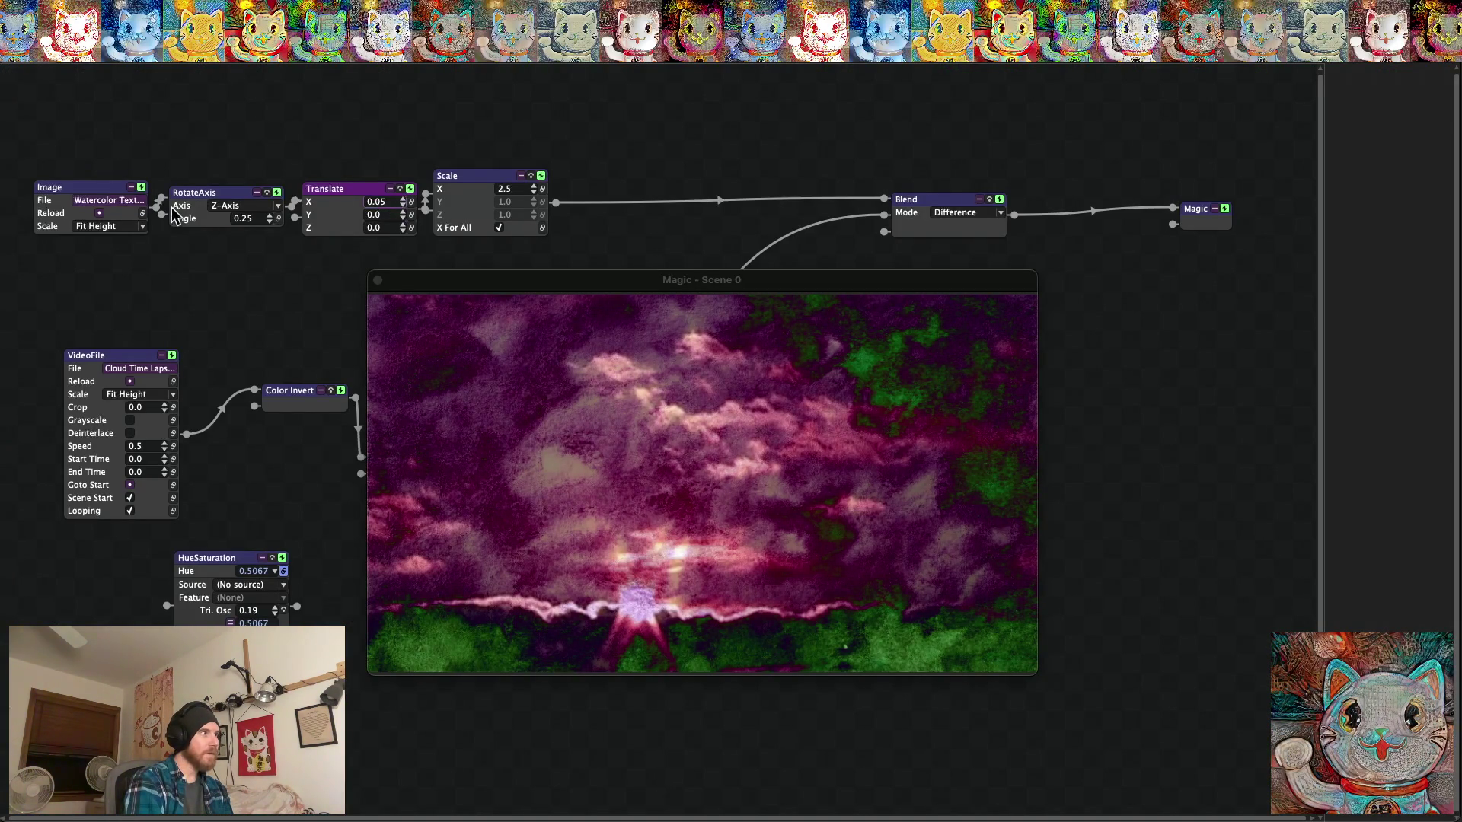
# Raise the VideoFile speed to 1.0 and preview the drone blend full screen.
pyautogui.click(165, 444)
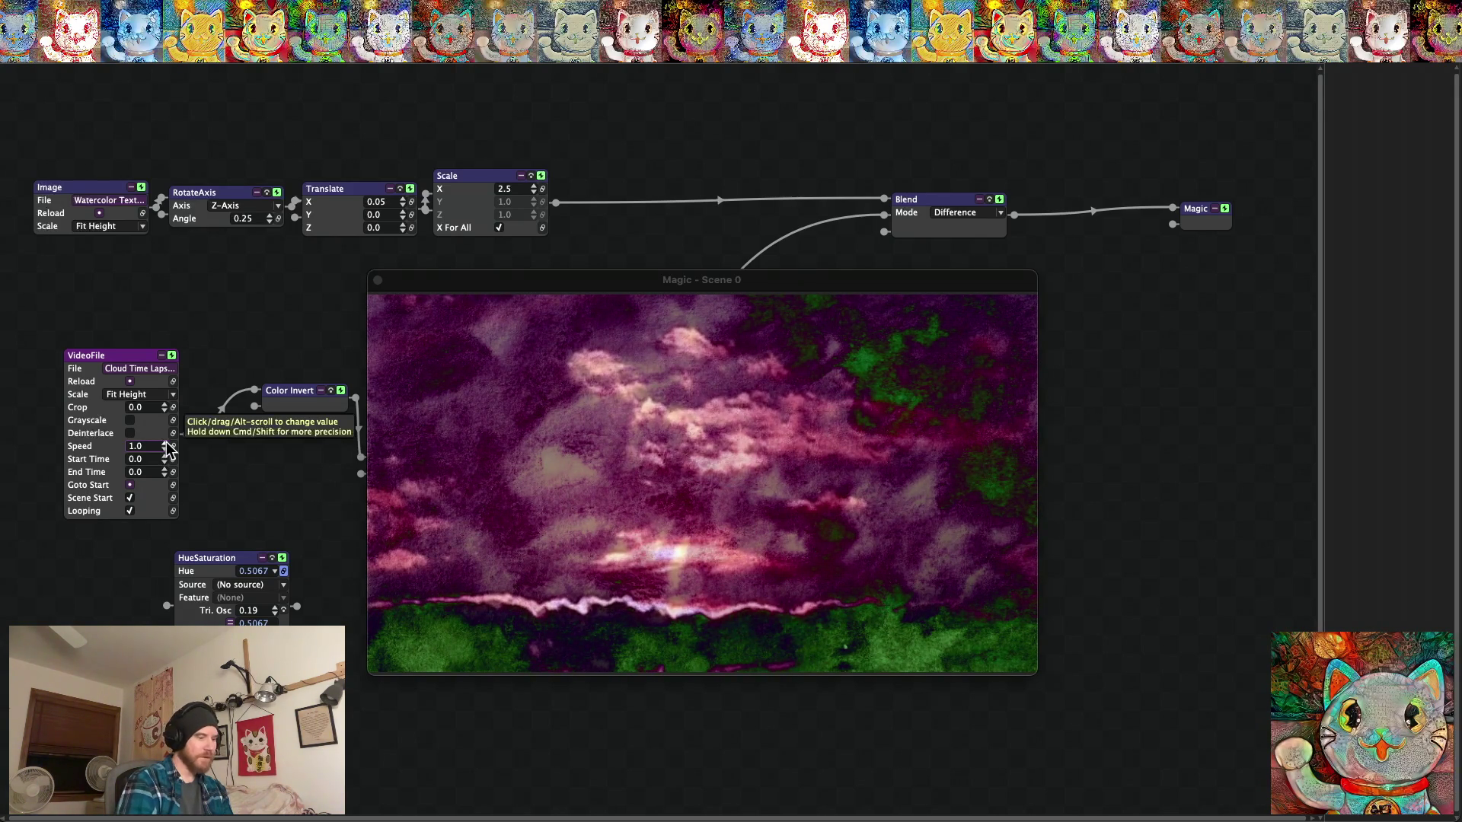
pyautogui.press('super+f')
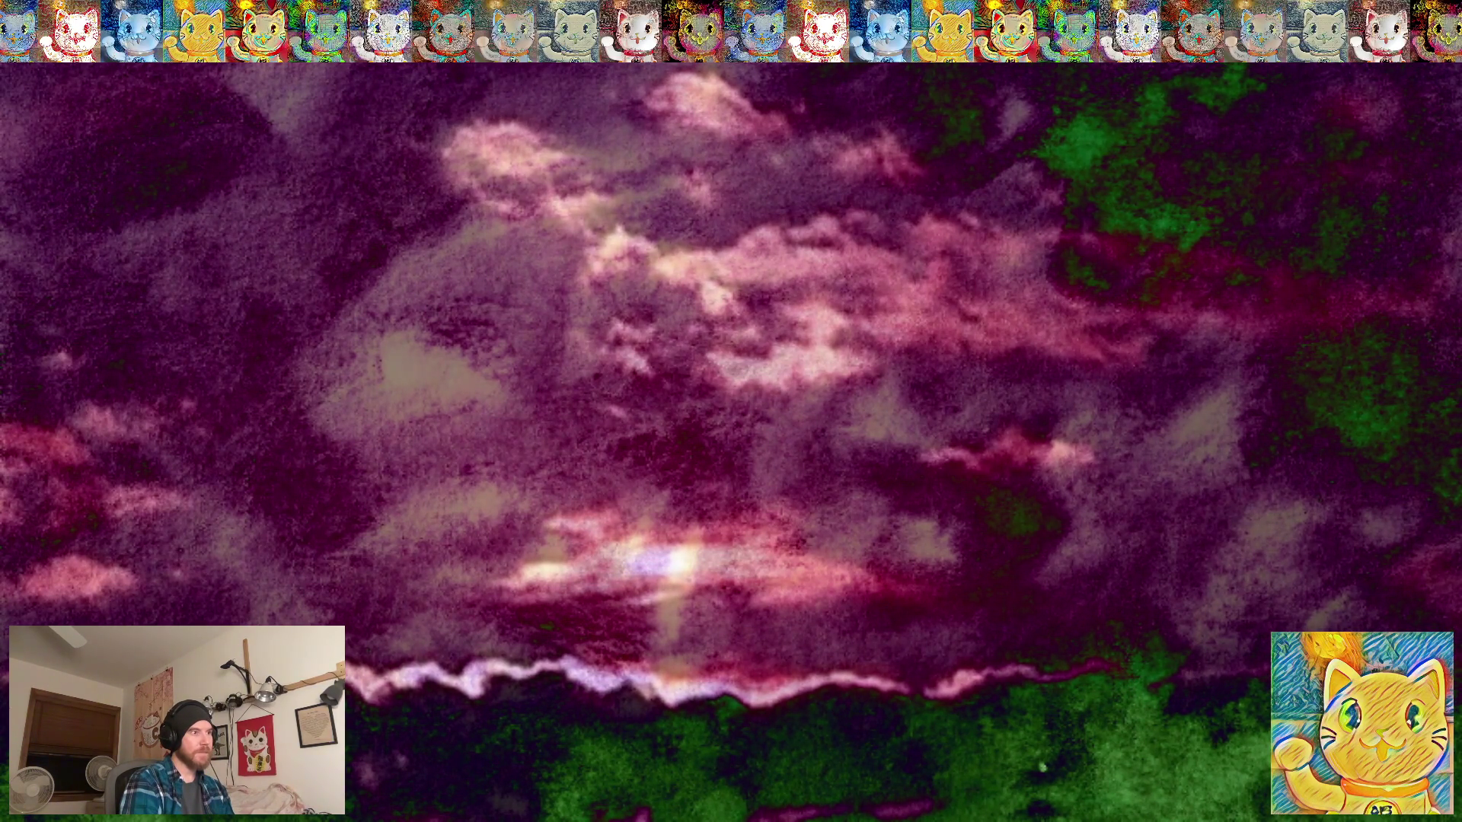
pyautogui.press('Escape')
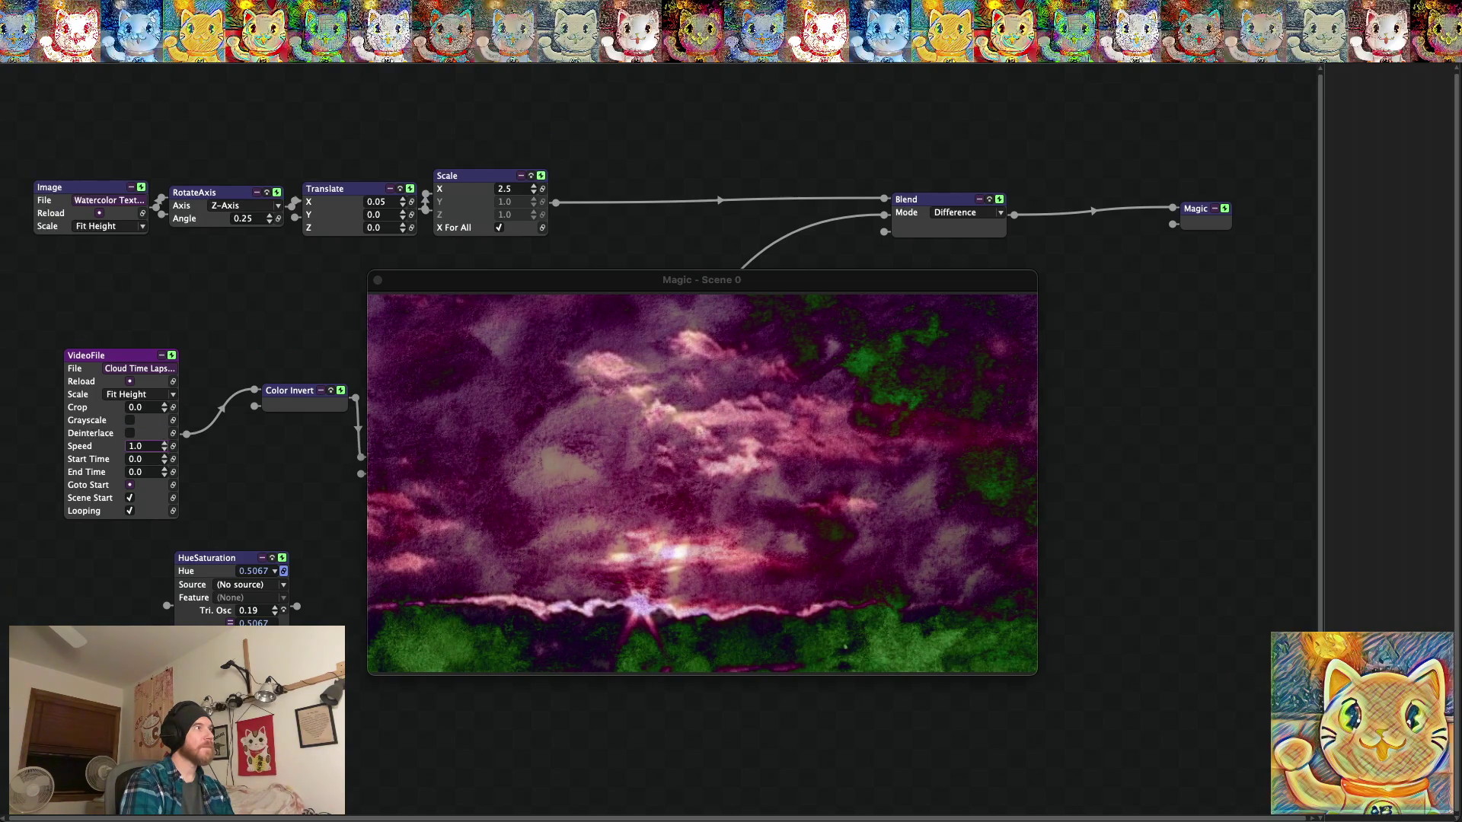
# Save the project as 'Texture Watercolor Clouds Timelapse 5.magic' and minimize the app.
pyautogui.click(95, 31)
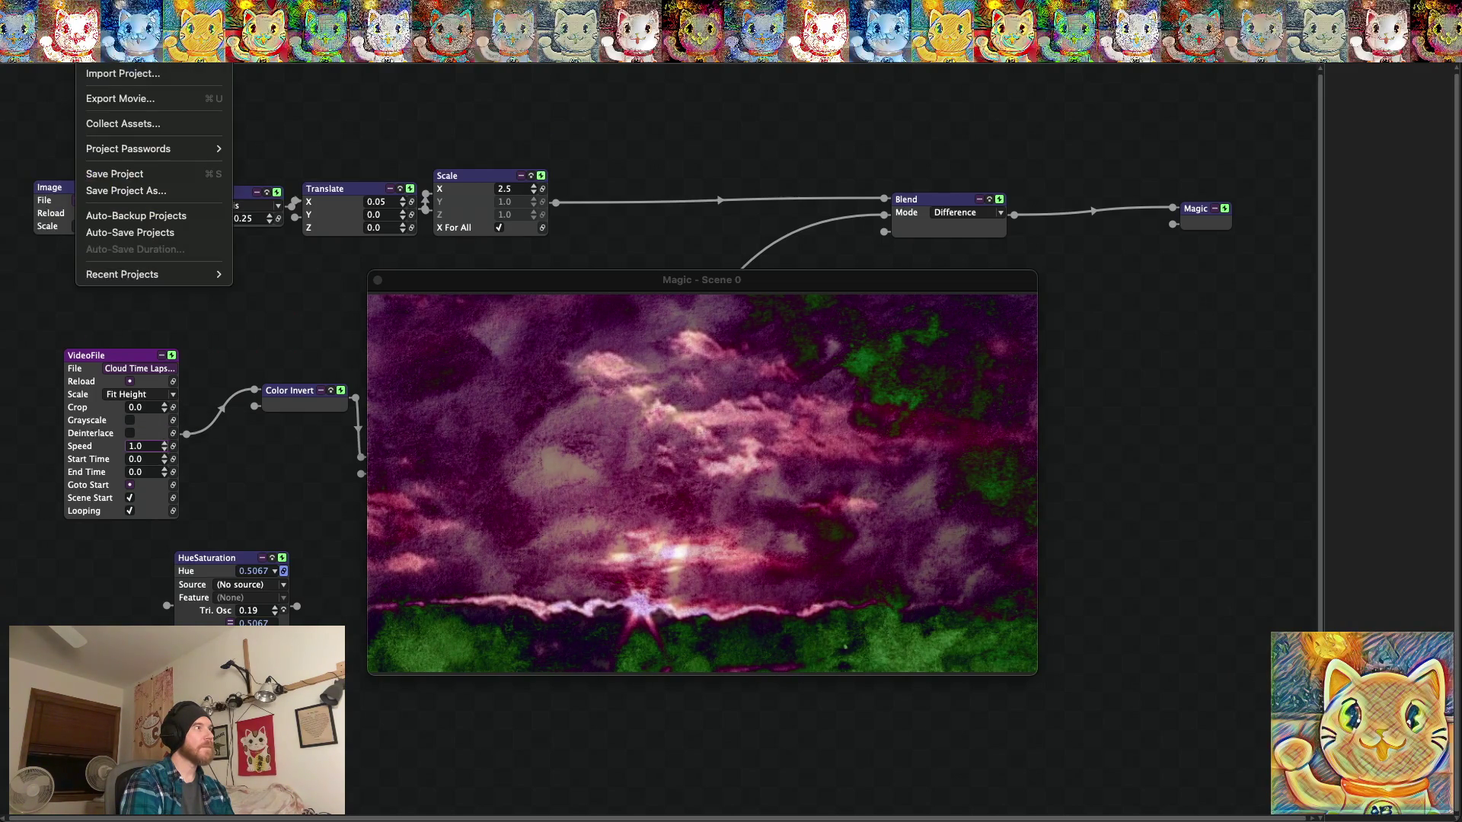
pyautogui.click(116, 192)
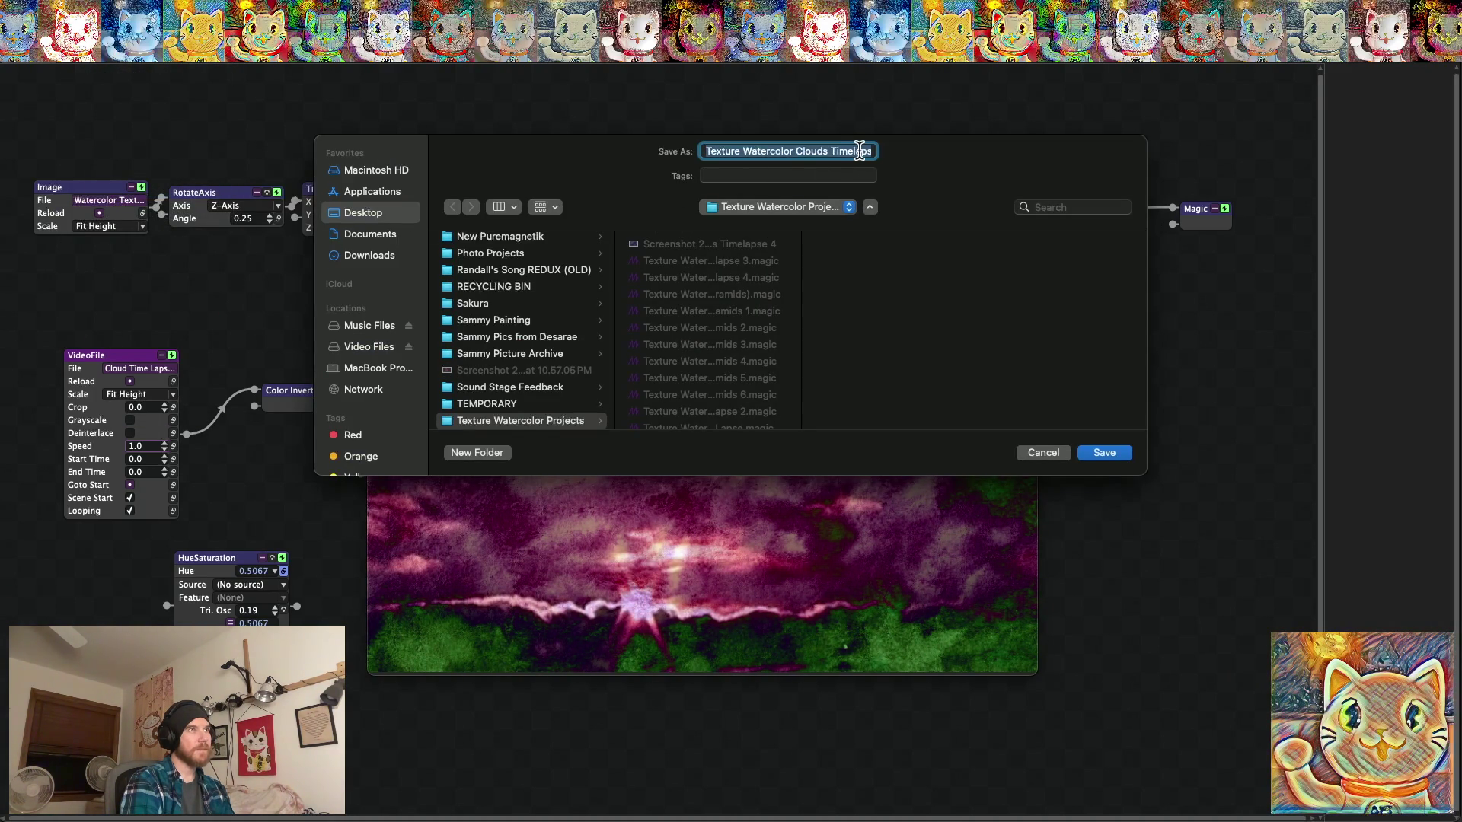
pyautogui.press('Right')
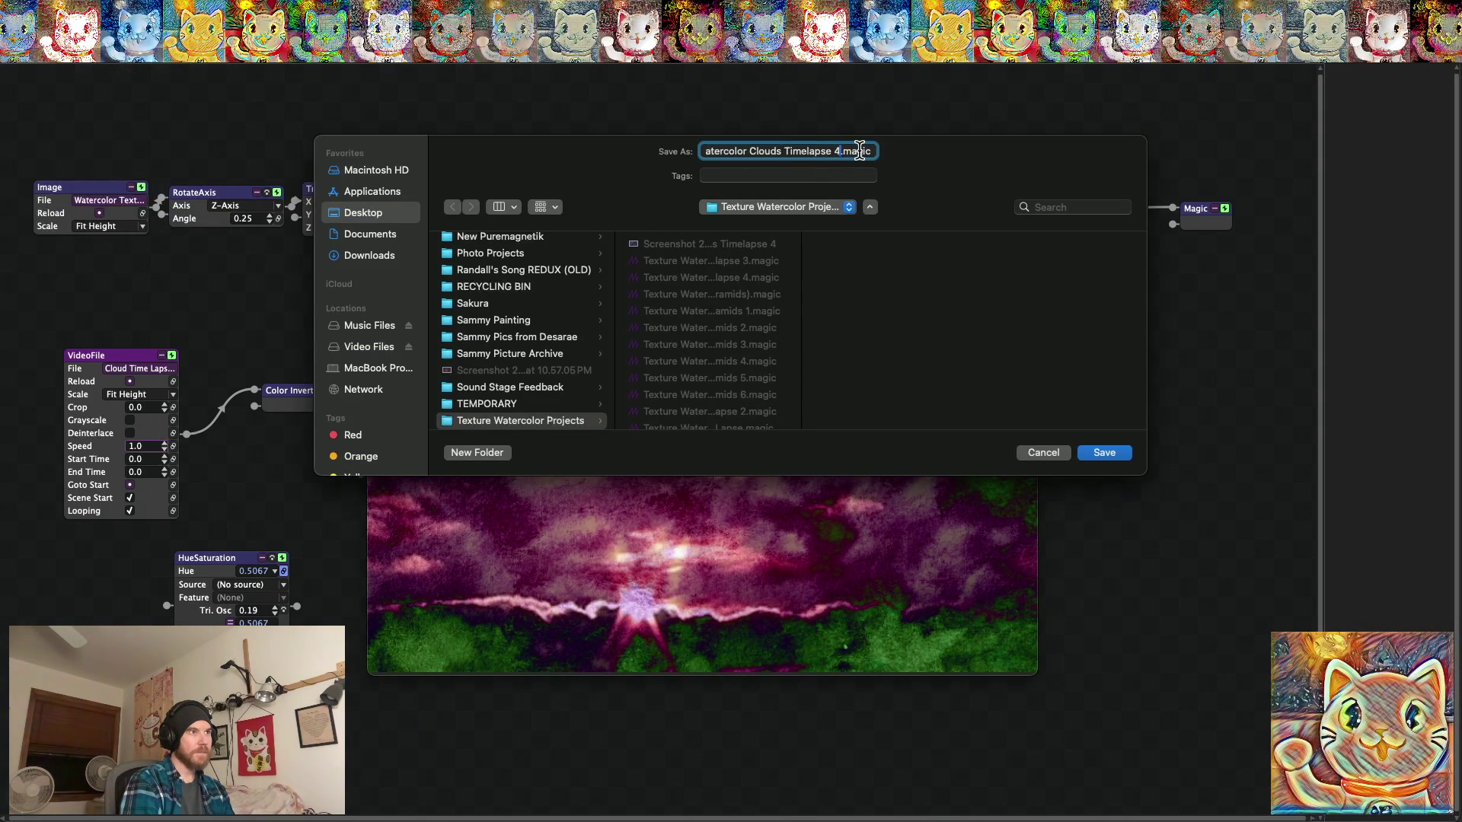
pyautogui.press('BackSpace')
pyautogui.write('5')
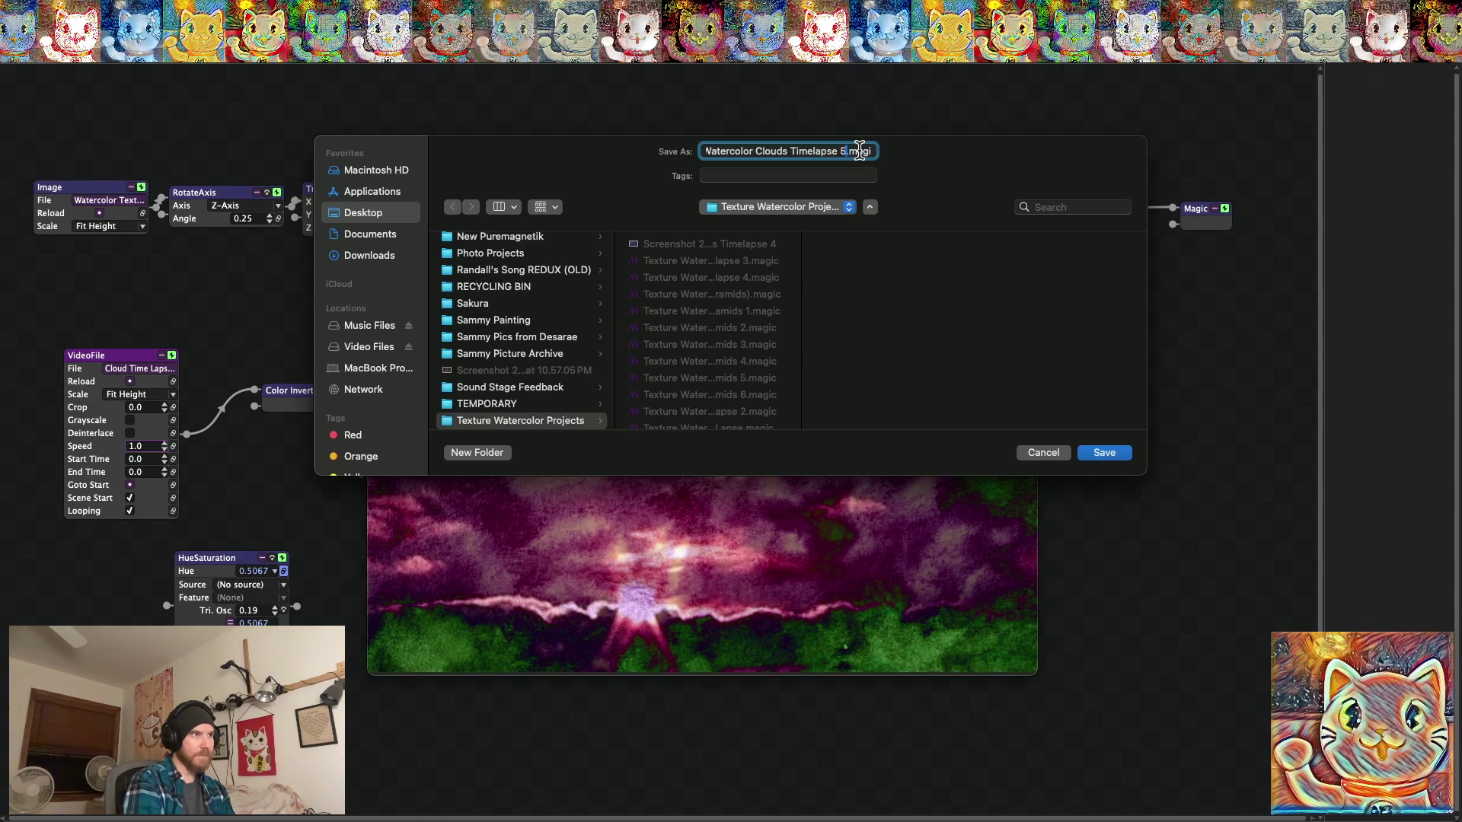
pyautogui.click(1111, 453)
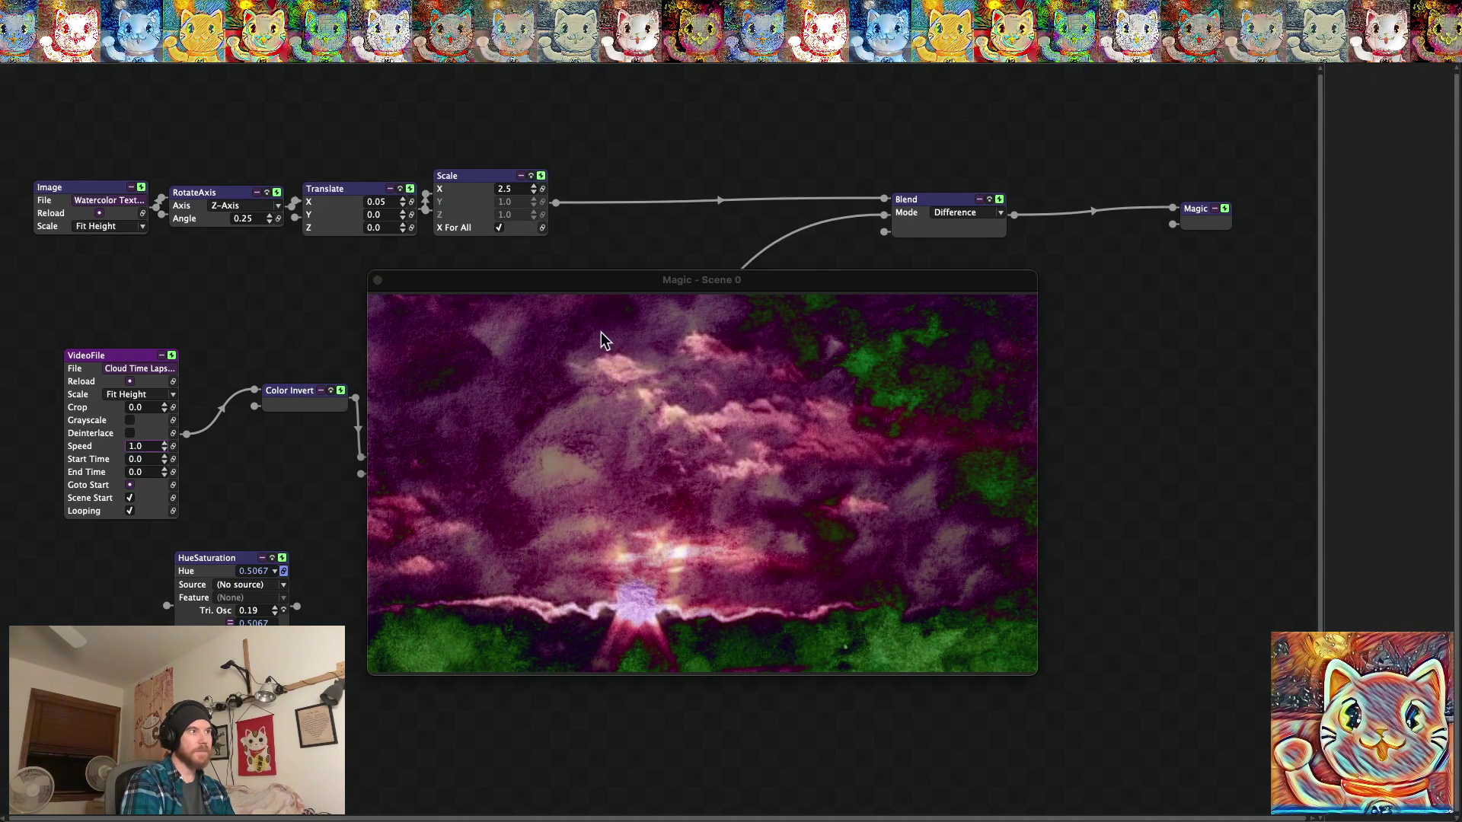
pyautogui.press('super+m')
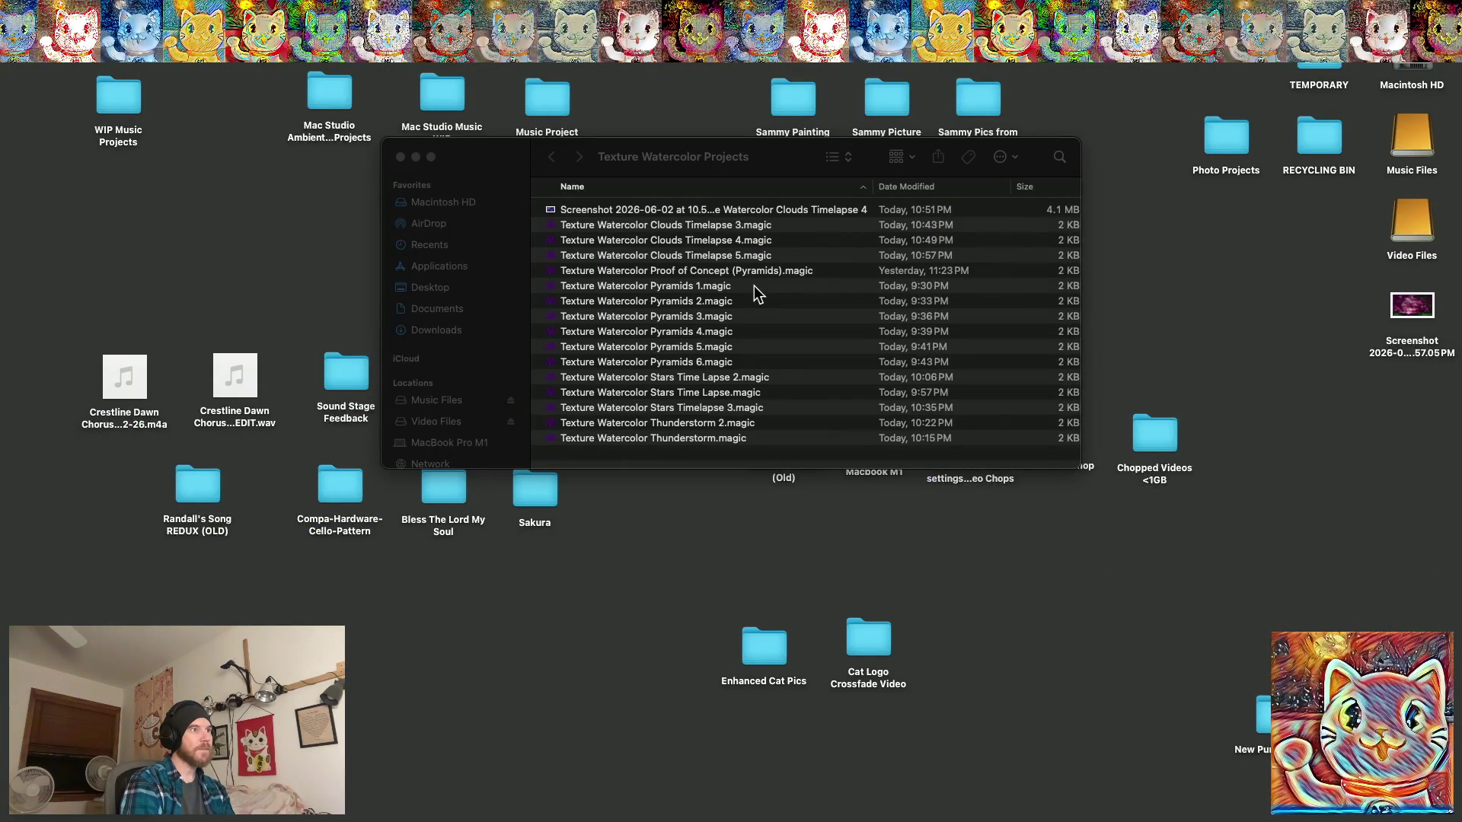
# Select the Timelapse 5 project file and move the desktop screenshot into Texture Watercolor Projects.
pyautogui.click(680, 257)
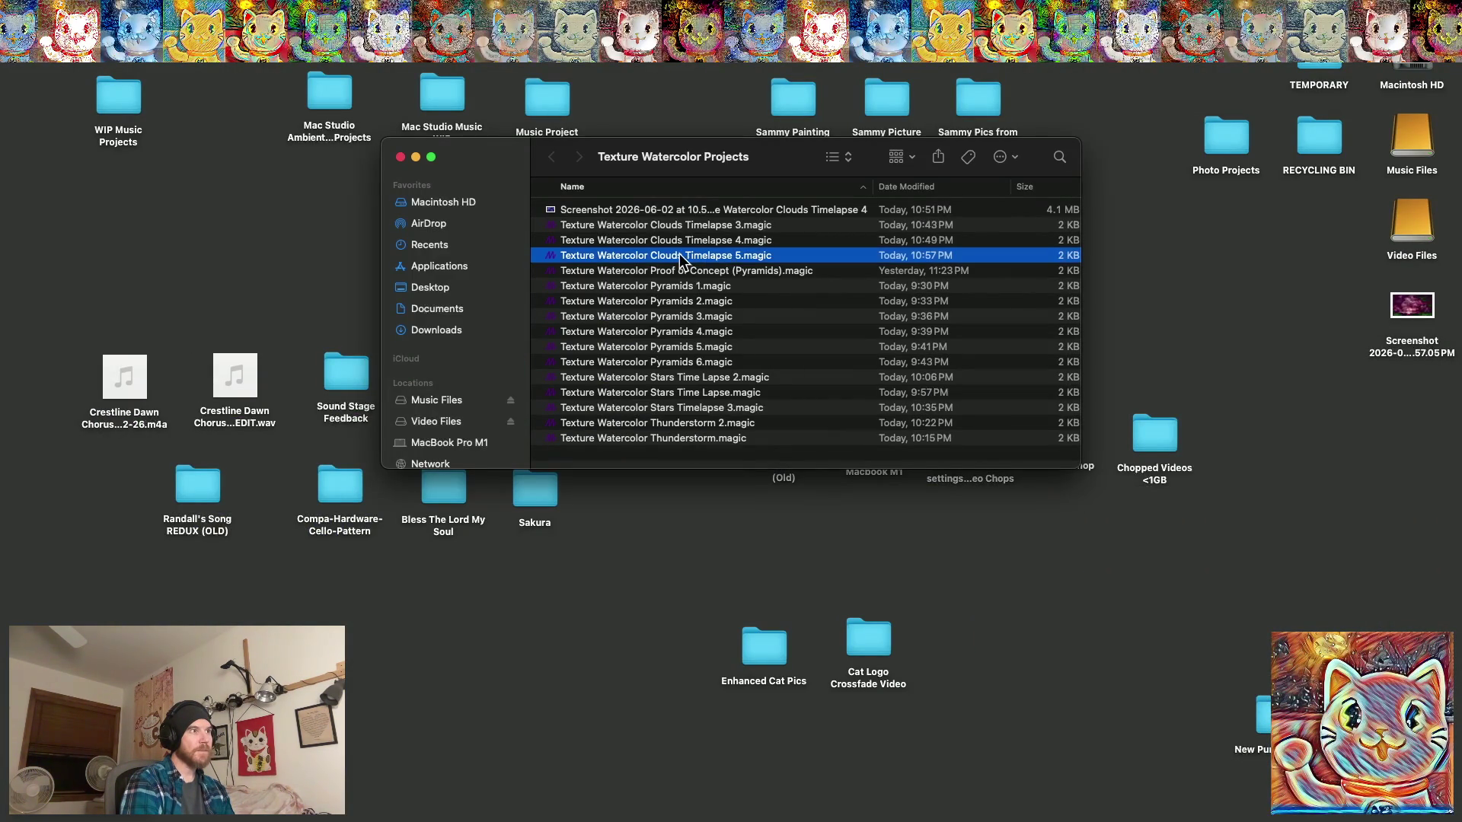
pyautogui.press('Return')
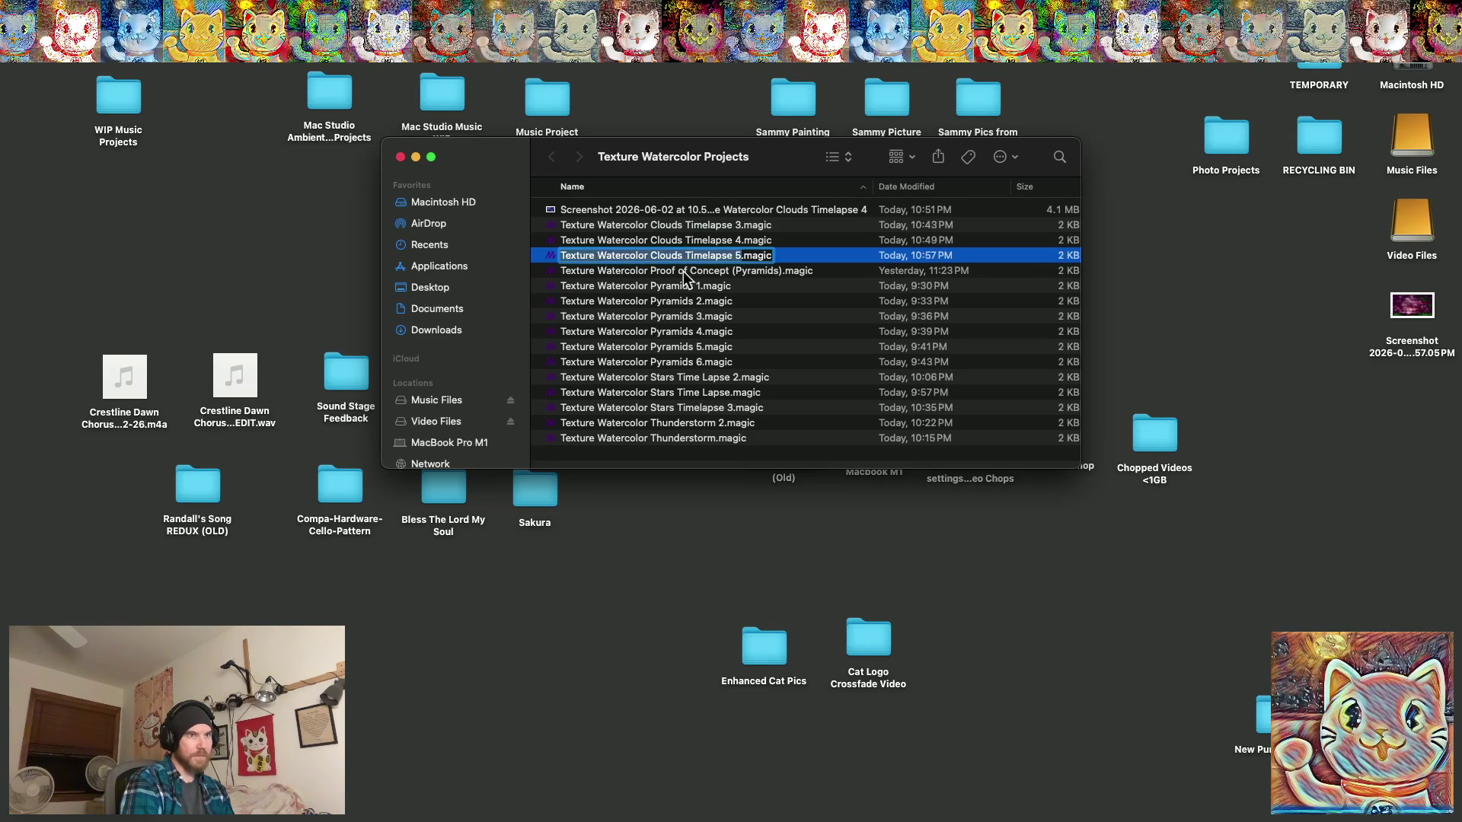
pyautogui.moveTo(1412, 306); pyautogui.dragTo(685, 455)
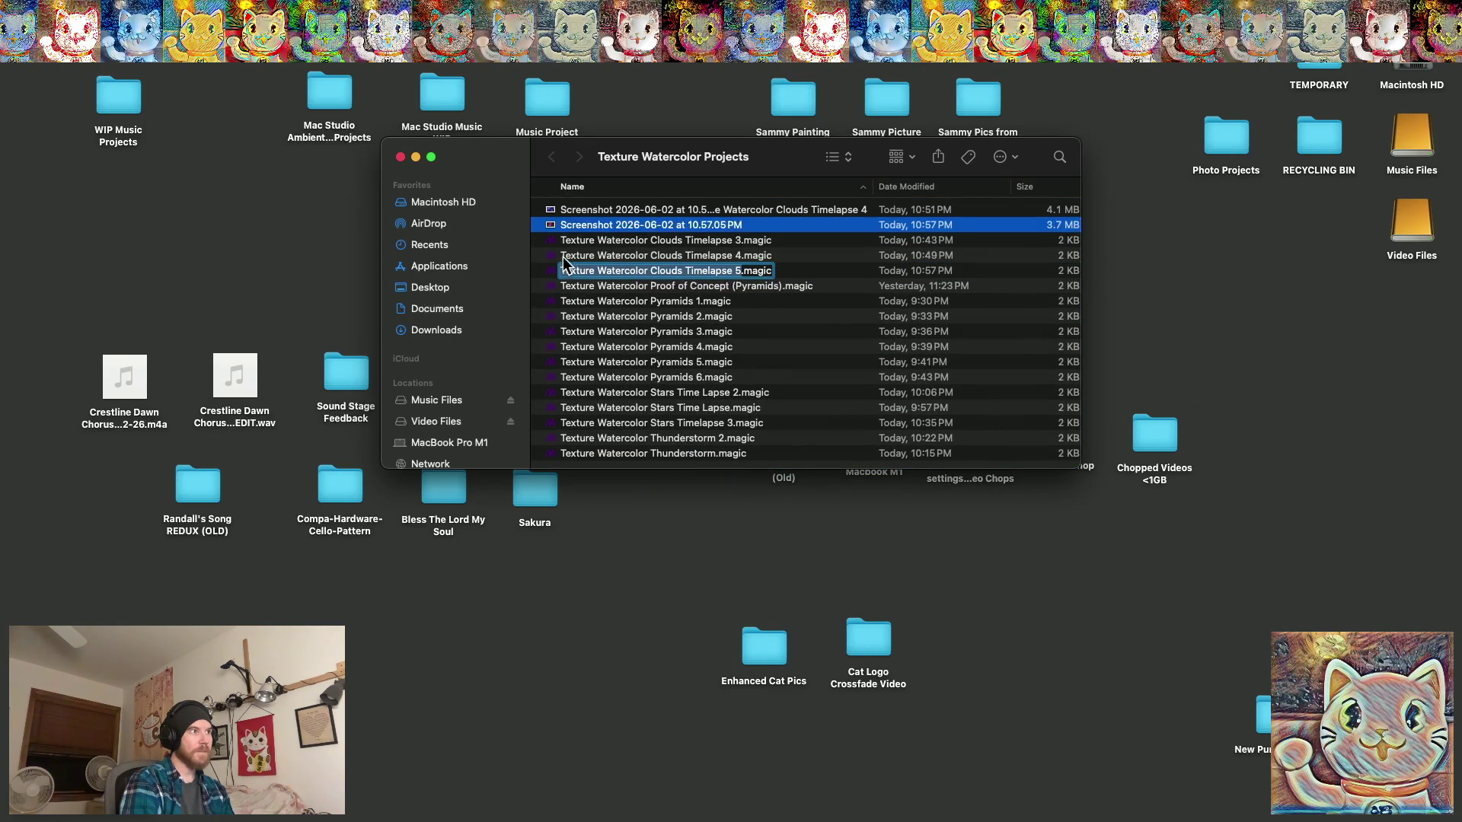
# Append 'Texture Watercolor Clouds Timelapse 5' to the screenshot's name and return to Magic.
pyautogui.click(731, 225)
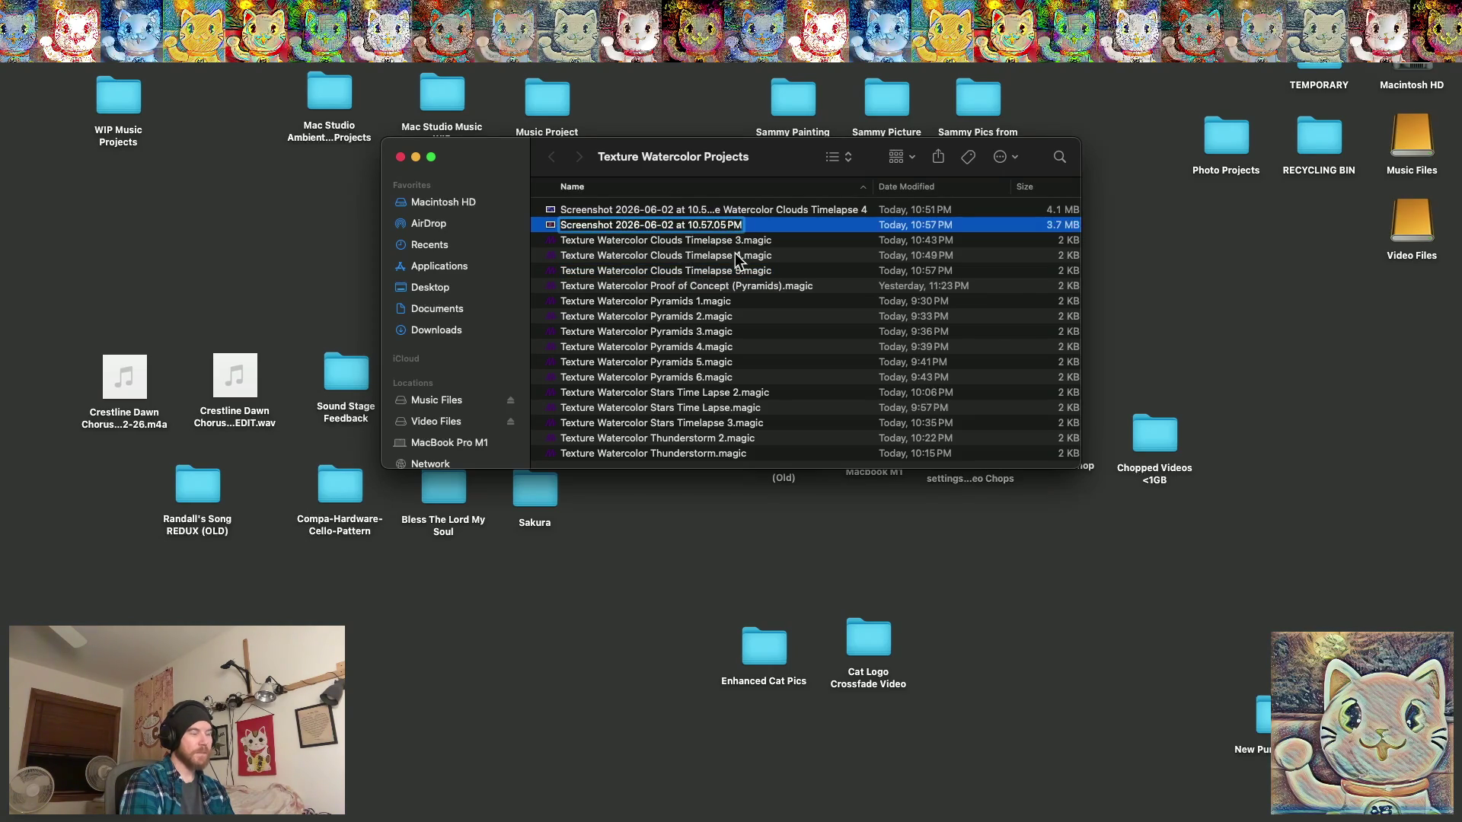
pyautogui.write('Texture Watercolor Clouds Timelapse 5')
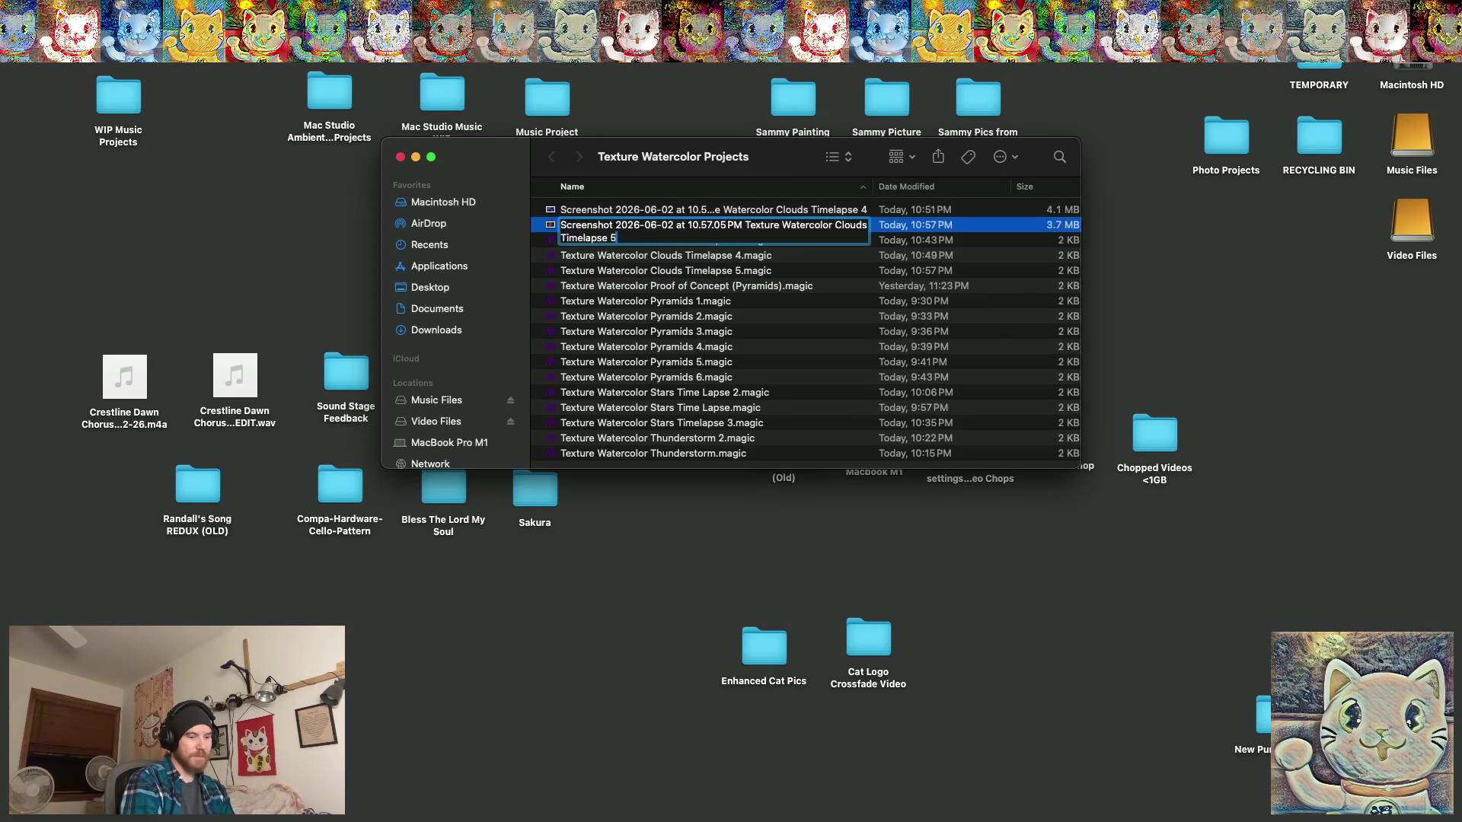
pyautogui.press('Return')
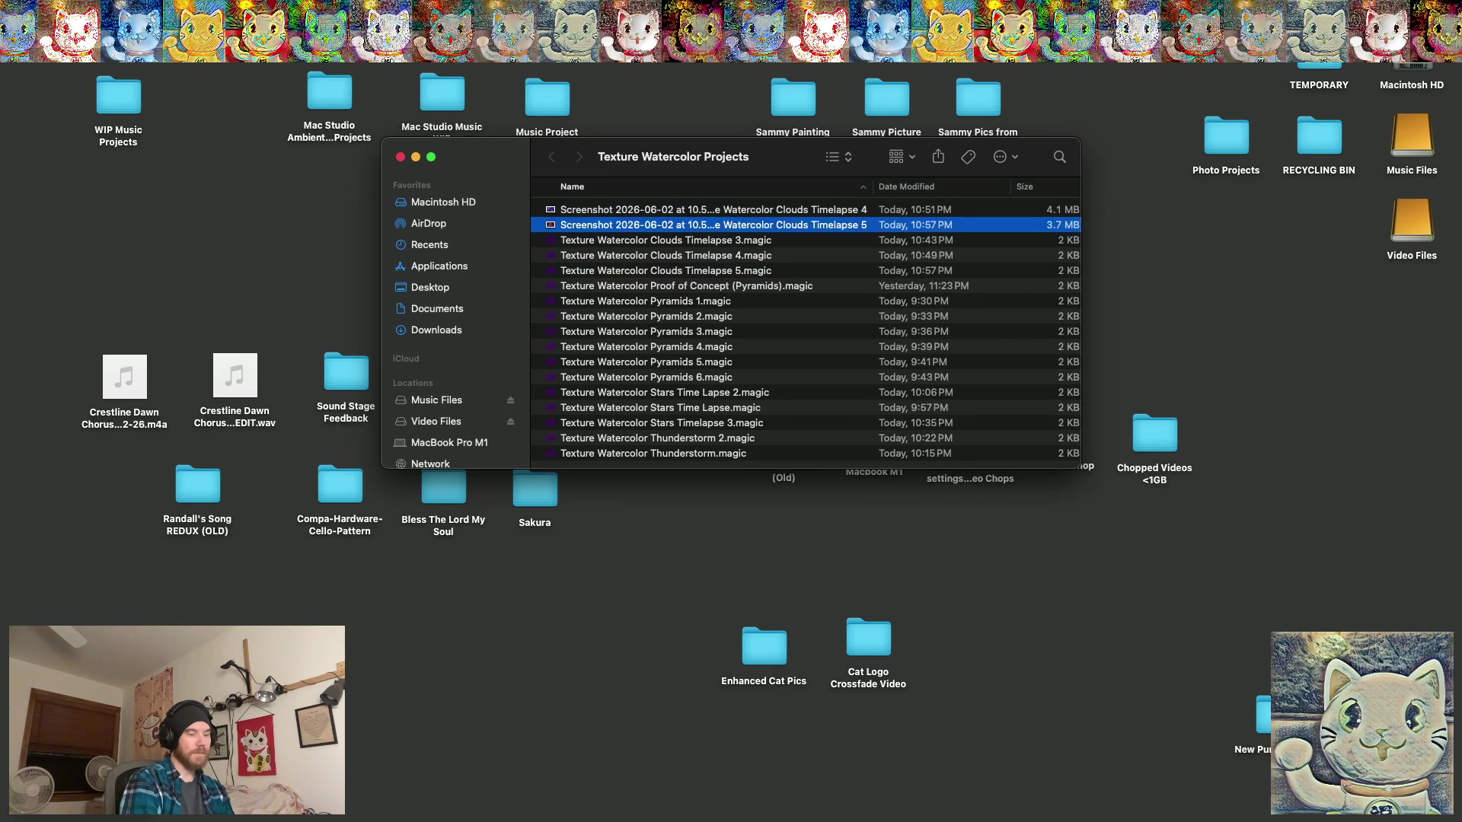
pyautogui.click(688, 315)
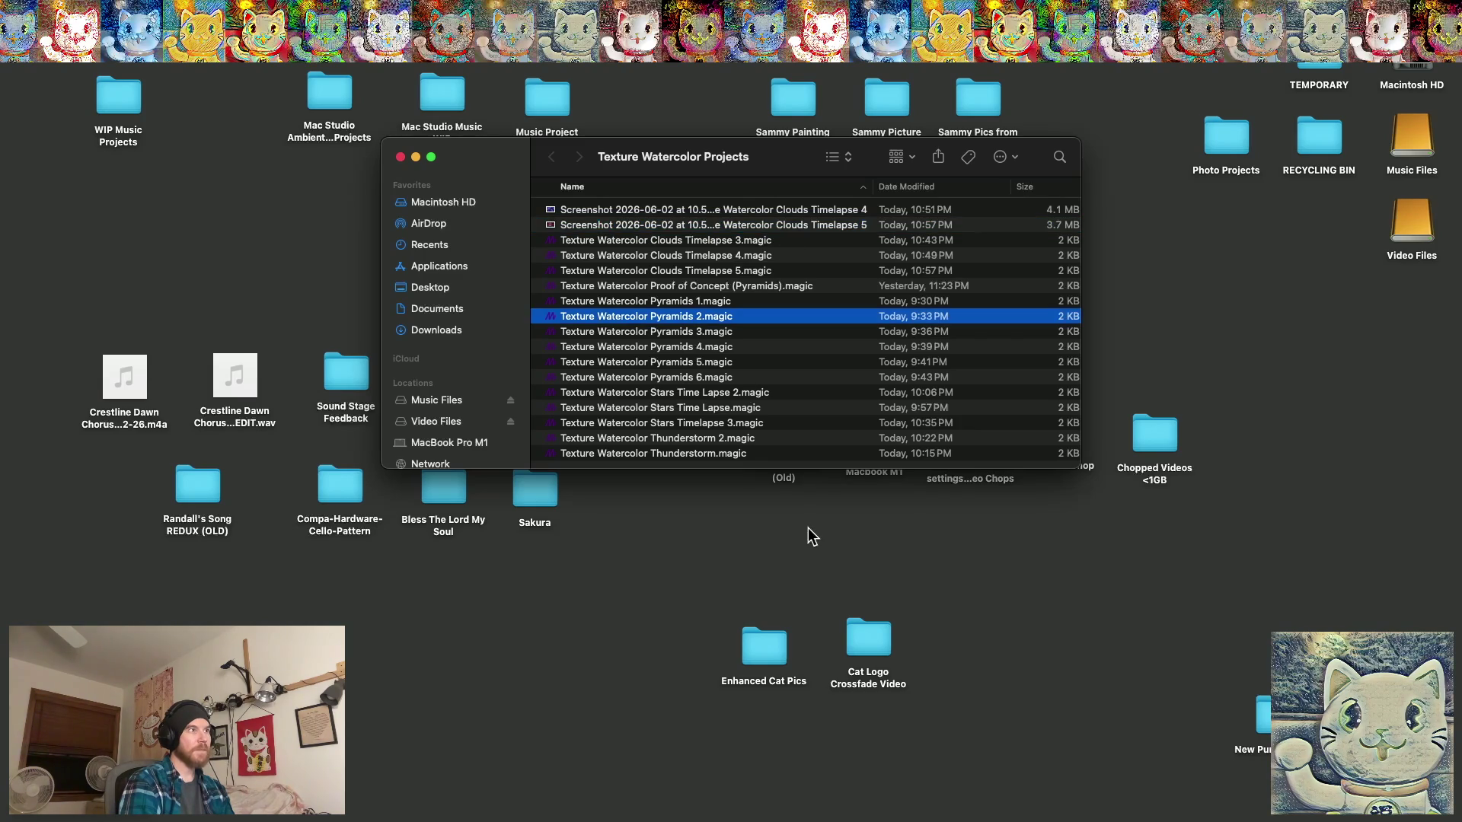
pyautogui.click(1211, 788)
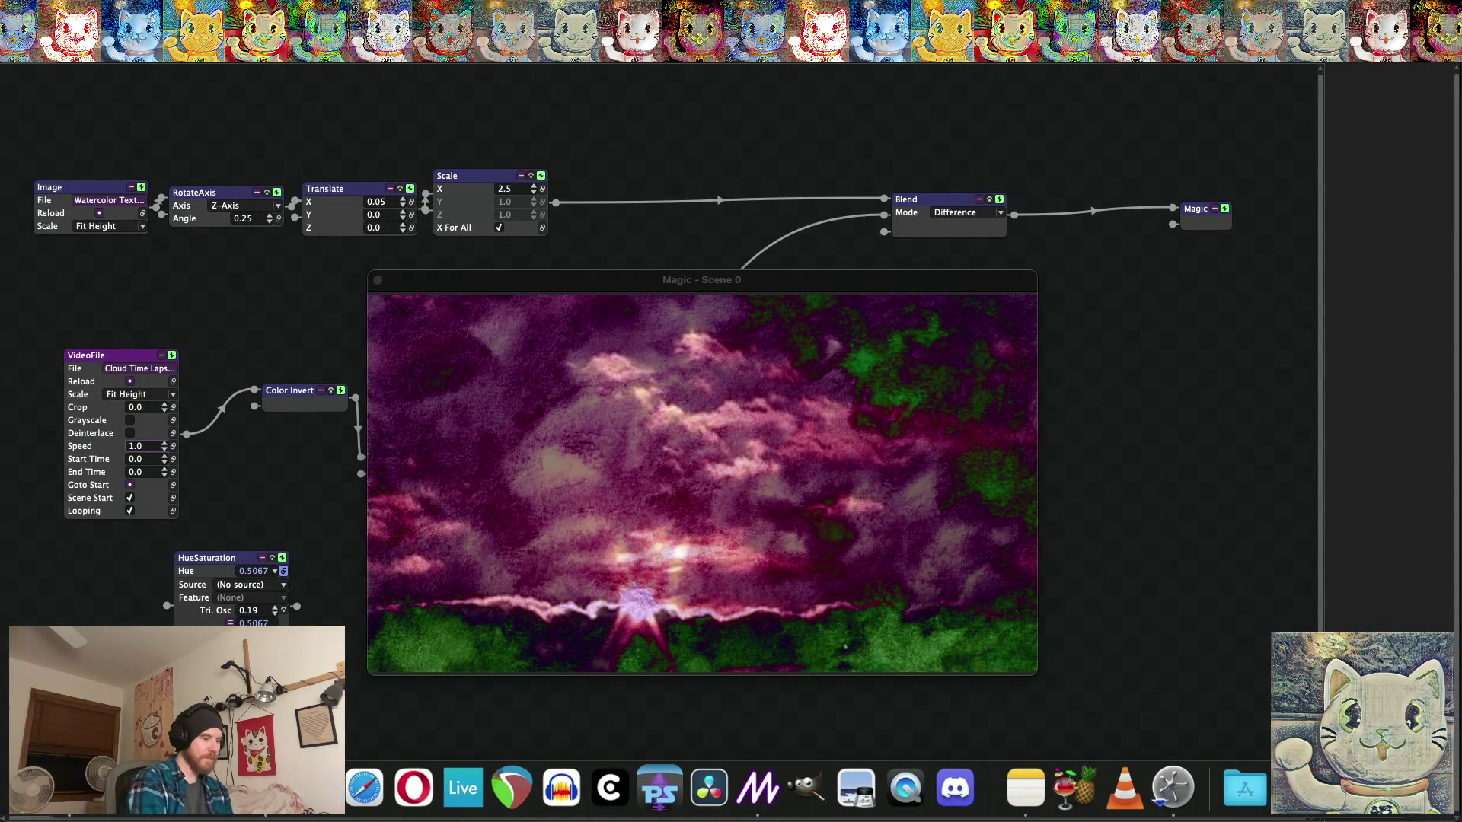
# Wire VideoFile directly into Scale, bypassing Color Invert, to compare the uninverted blend.
pyautogui.press('super+f')
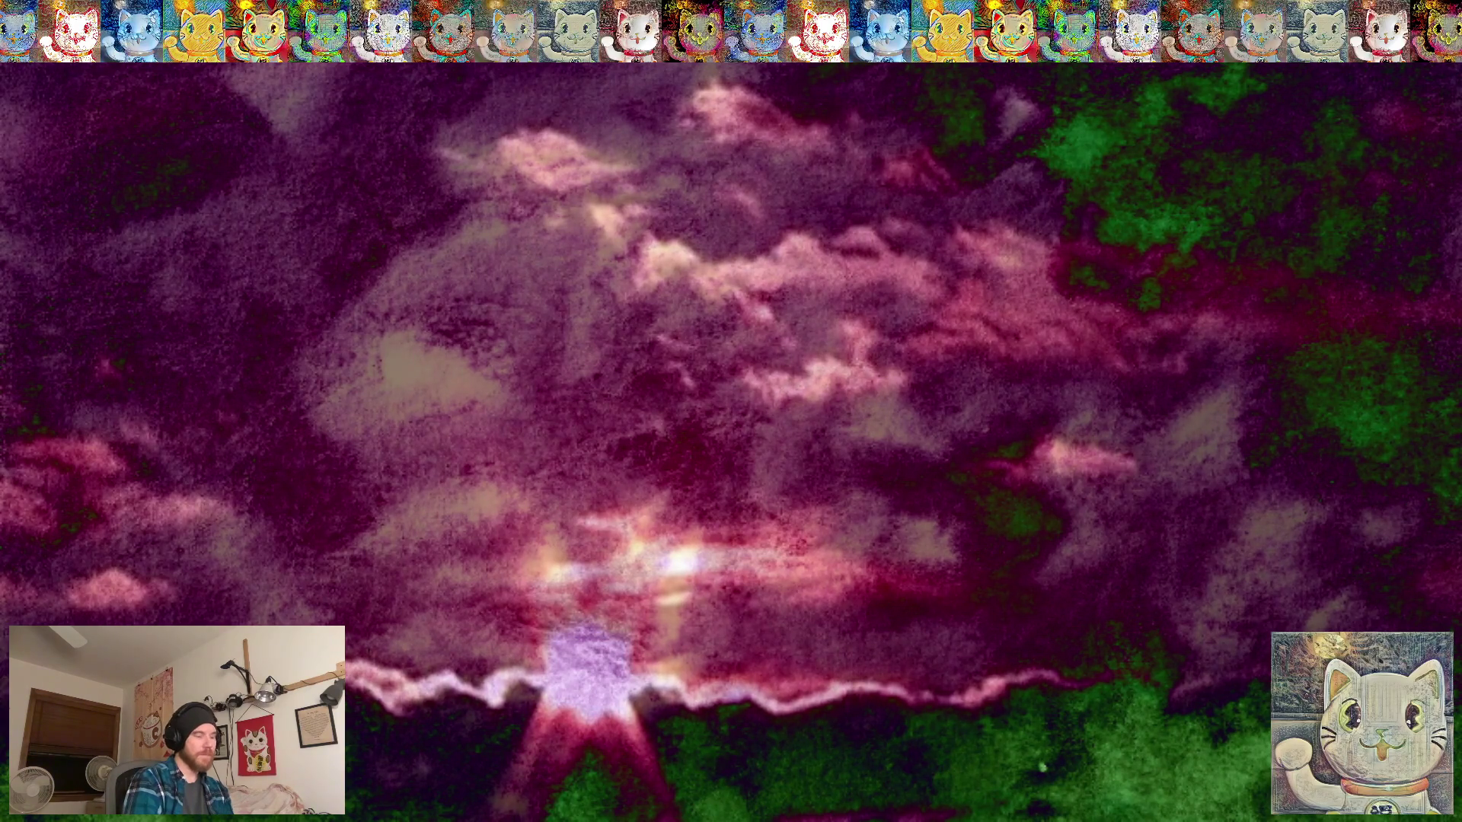
pyautogui.press('super+f')
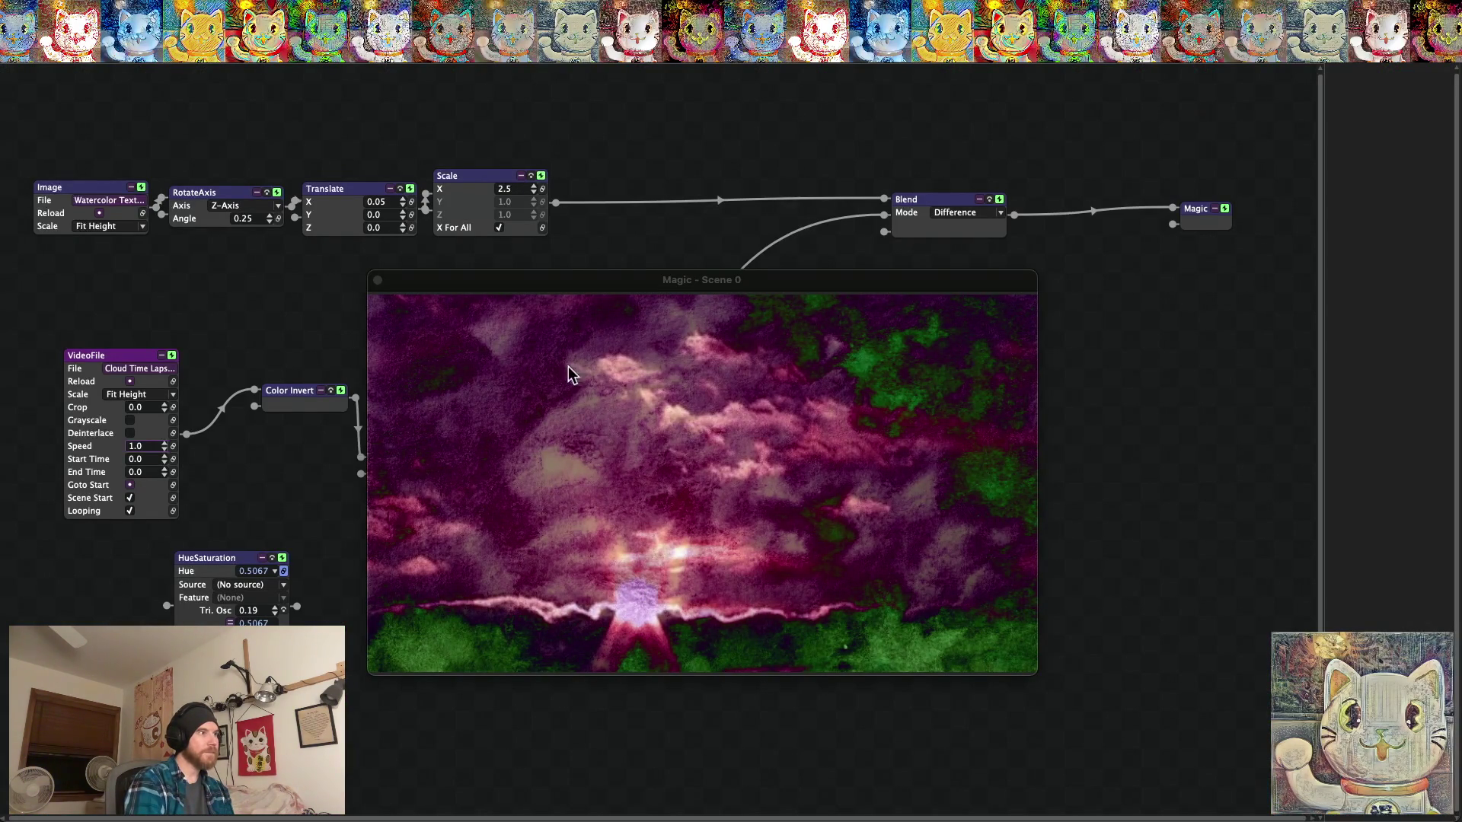
pyautogui.moveTo(451, 278); pyautogui.dragTo(597, 287)
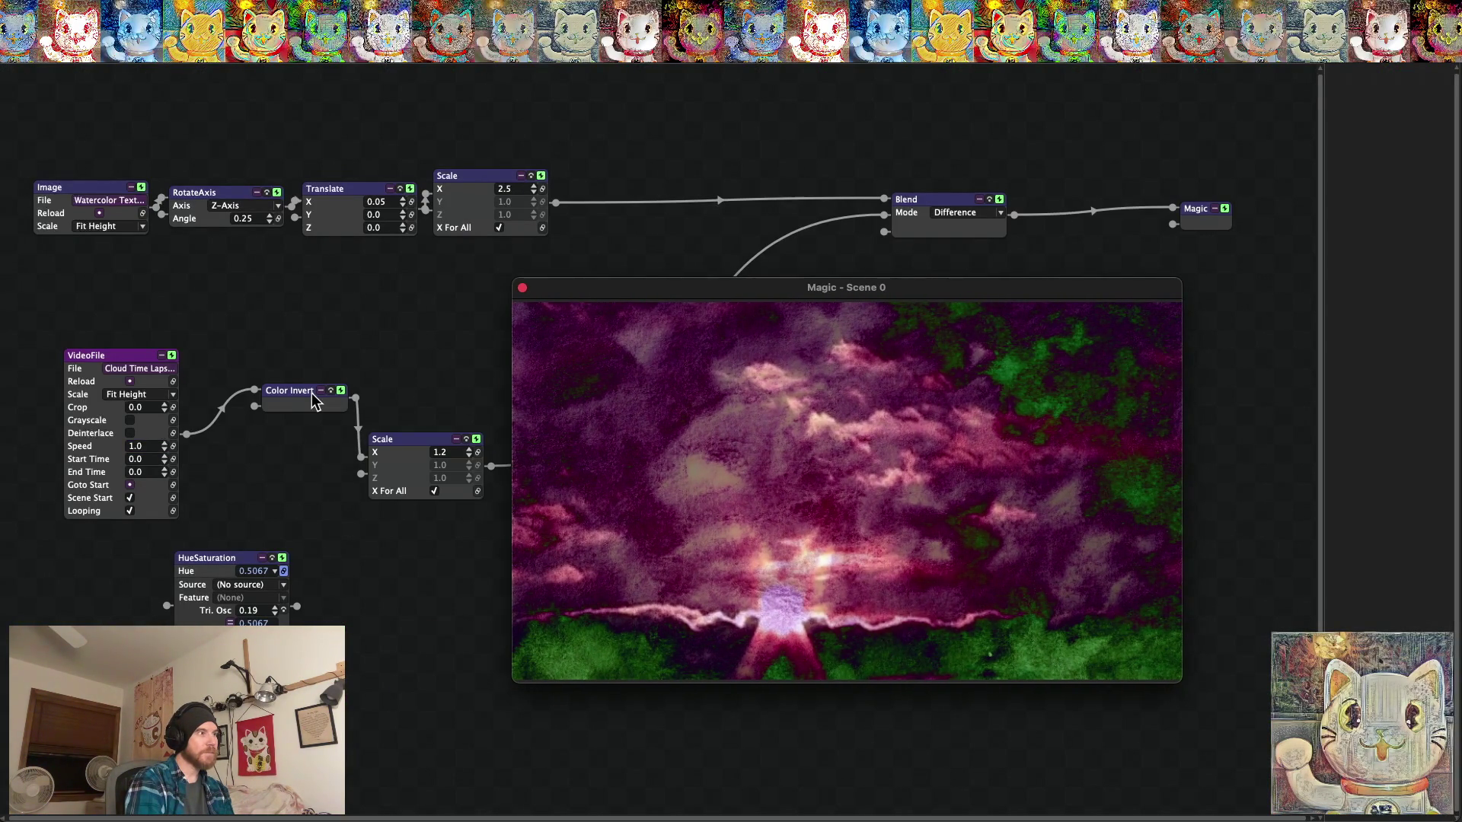
pyautogui.moveTo(313, 397); pyautogui.dragTo(297, 488)
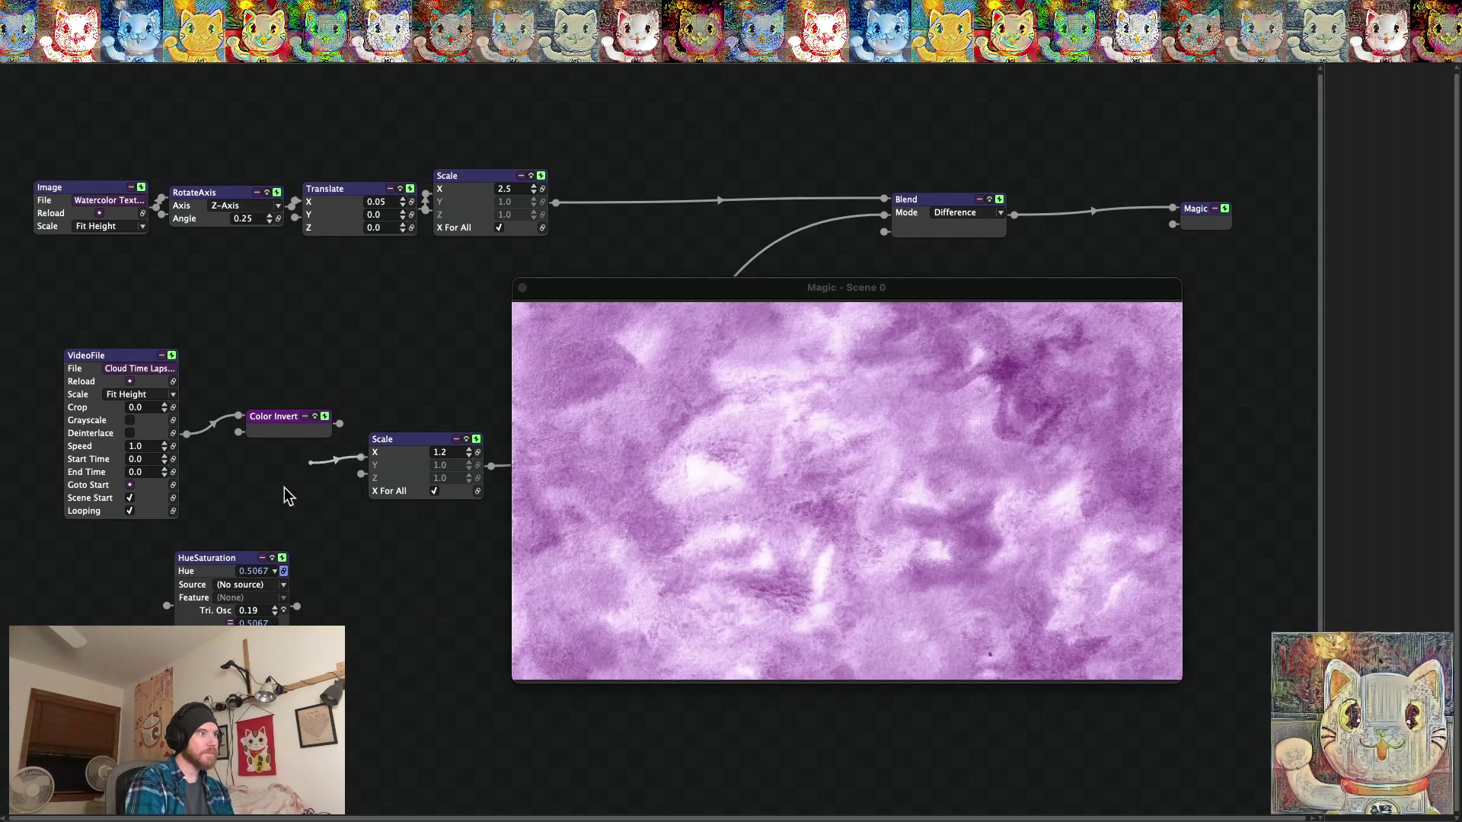
pyautogui.moveTo(219, 426); pyautogui.dragTo(224, 522)
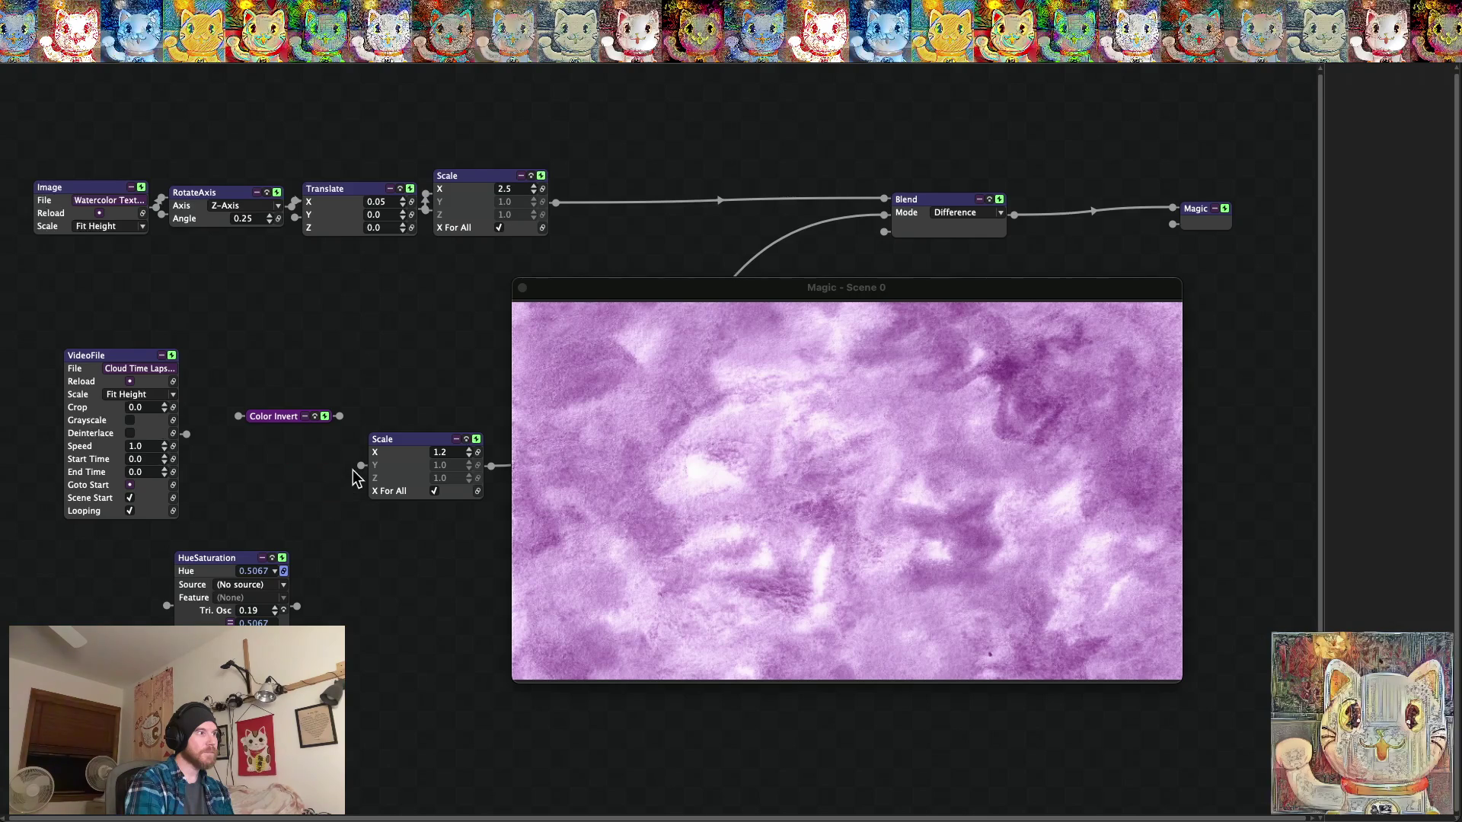
pyautogui.moveTo(361, 465); pyautogui.dragTo(187, 434)
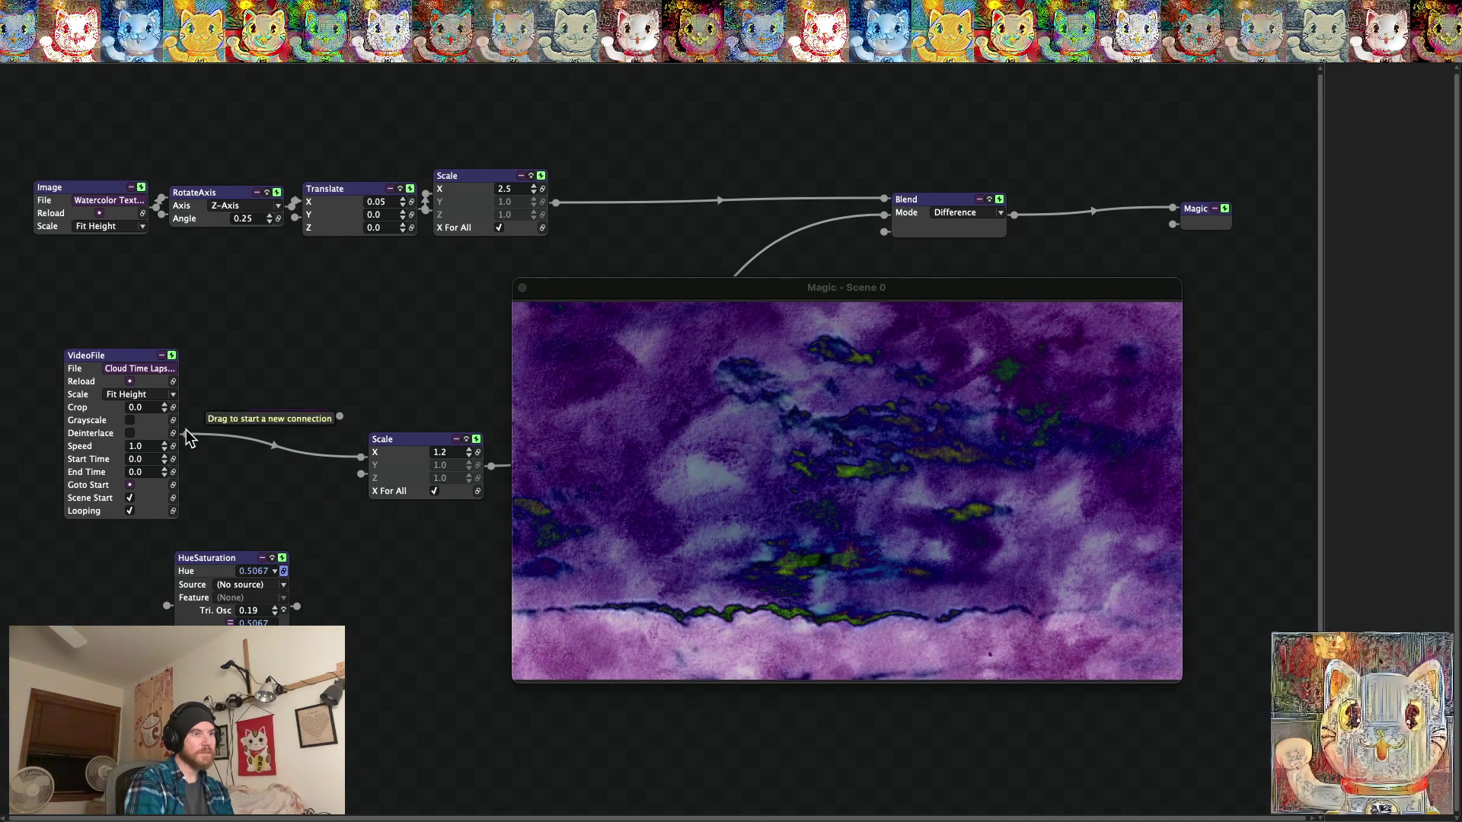
# Restore the VideoFile → Color Invert → Scale chain and check it full screen.
pyautogui.moveTo(225, 440); pyautogui.dragTo(339, 416)
pyautogui.moveTo(237, 416); pyautogui.dragTo(186, 435)
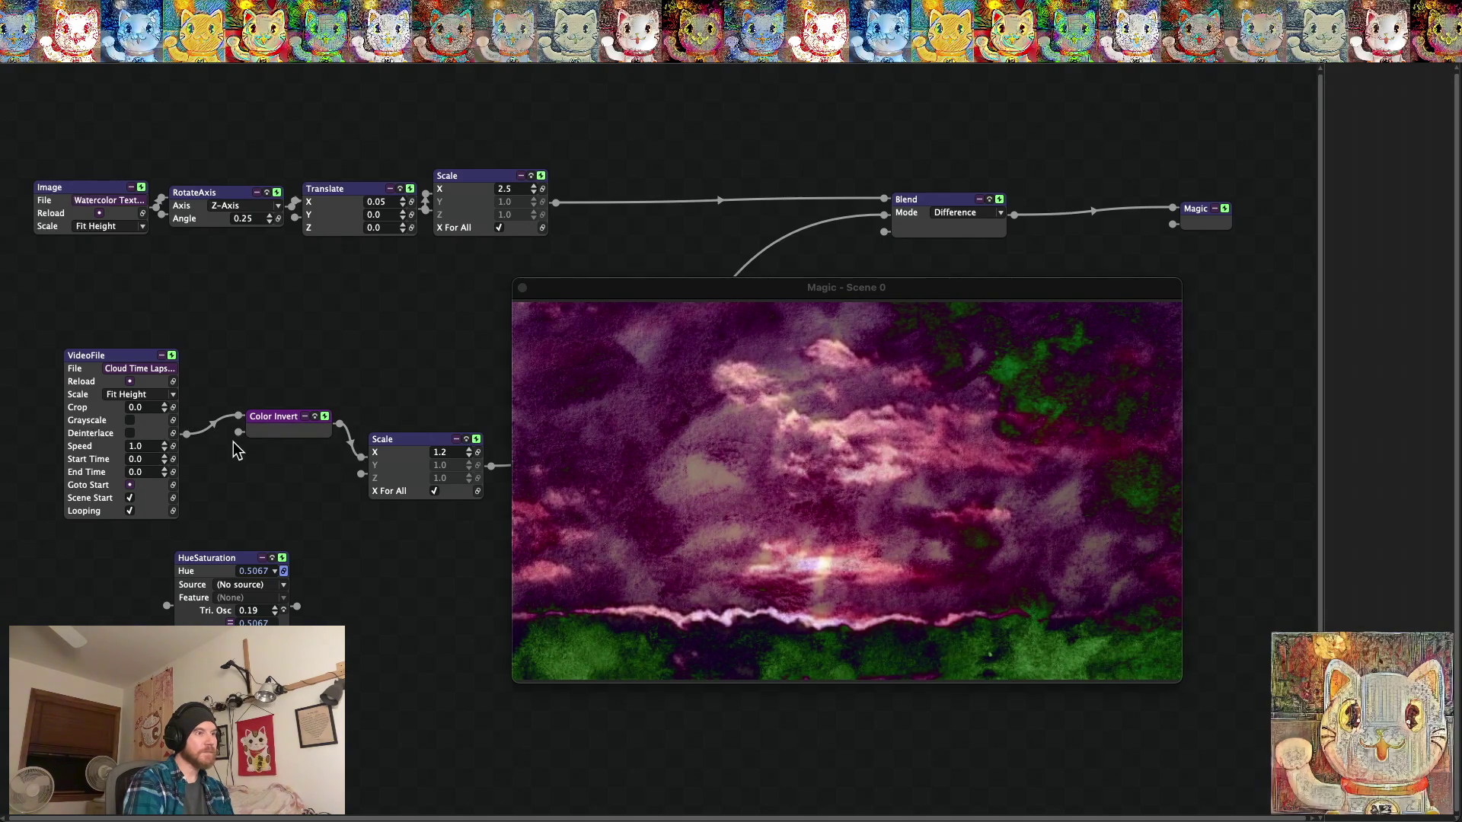
pyautogui.press('super+f')
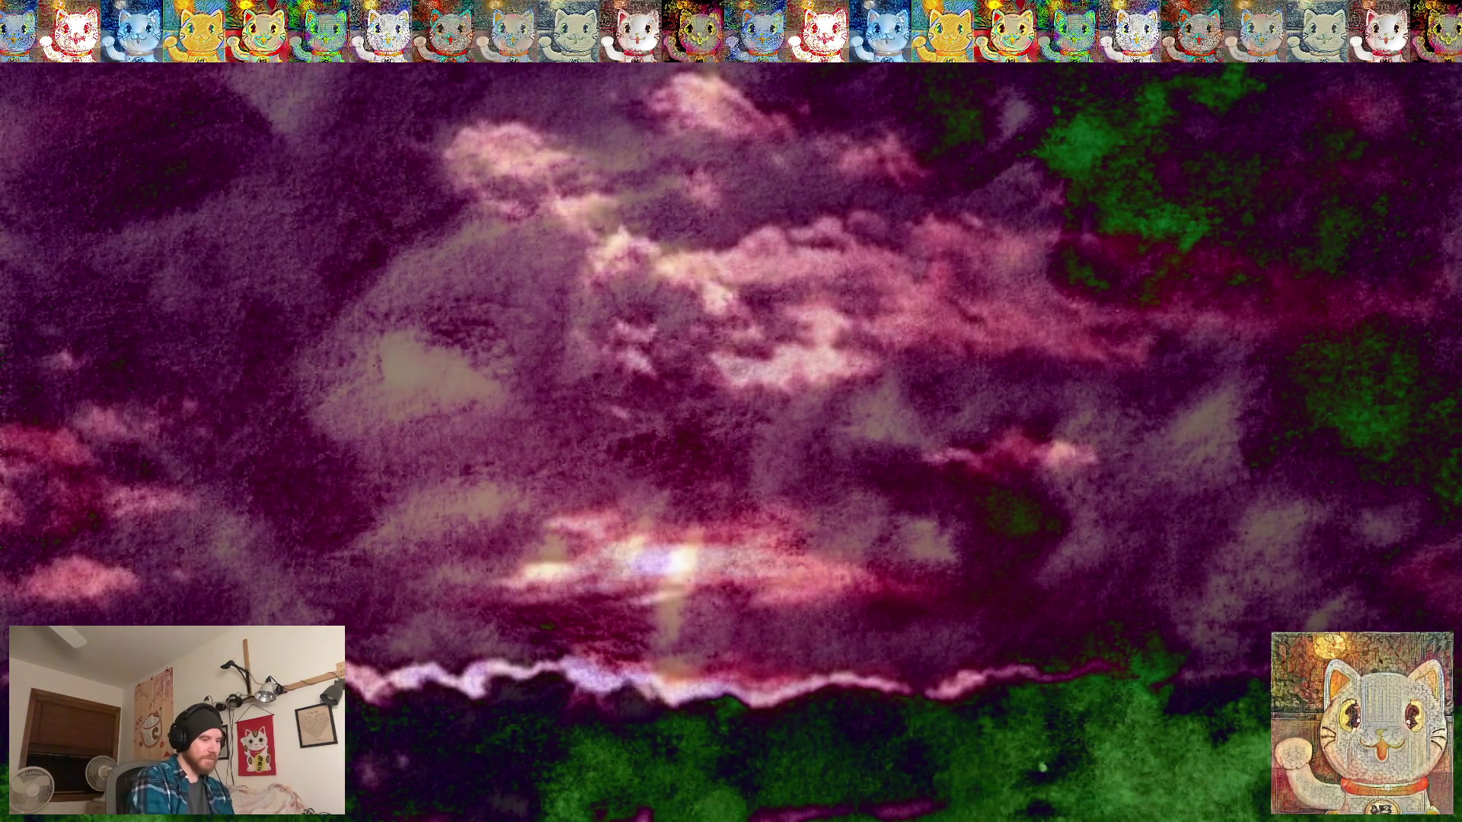
pyautogui.press('super+f')
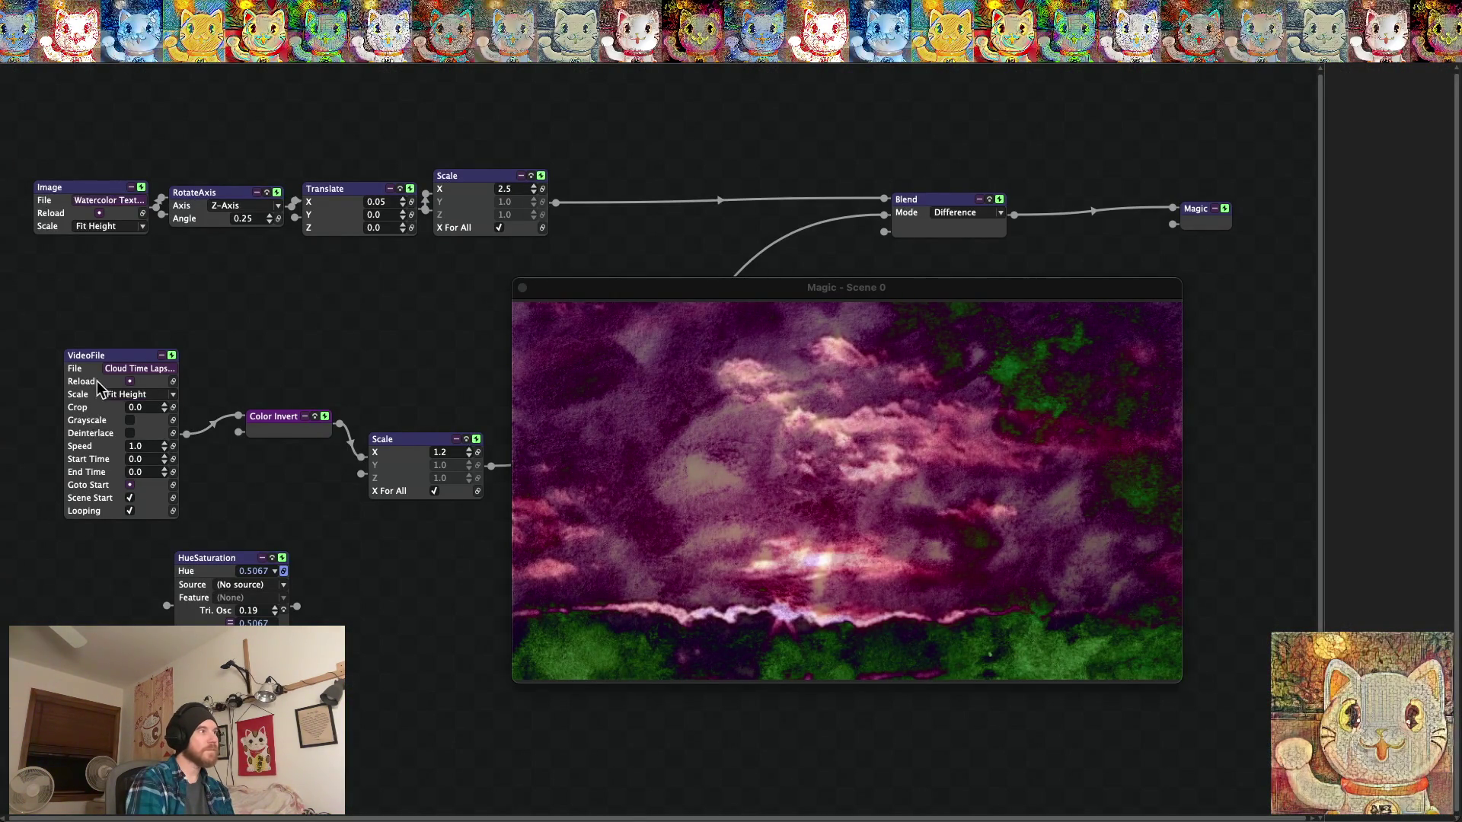
# Load the drone flying footage into the VideoFile node and view the blend full screen.
pyautogui.click(175, 373)
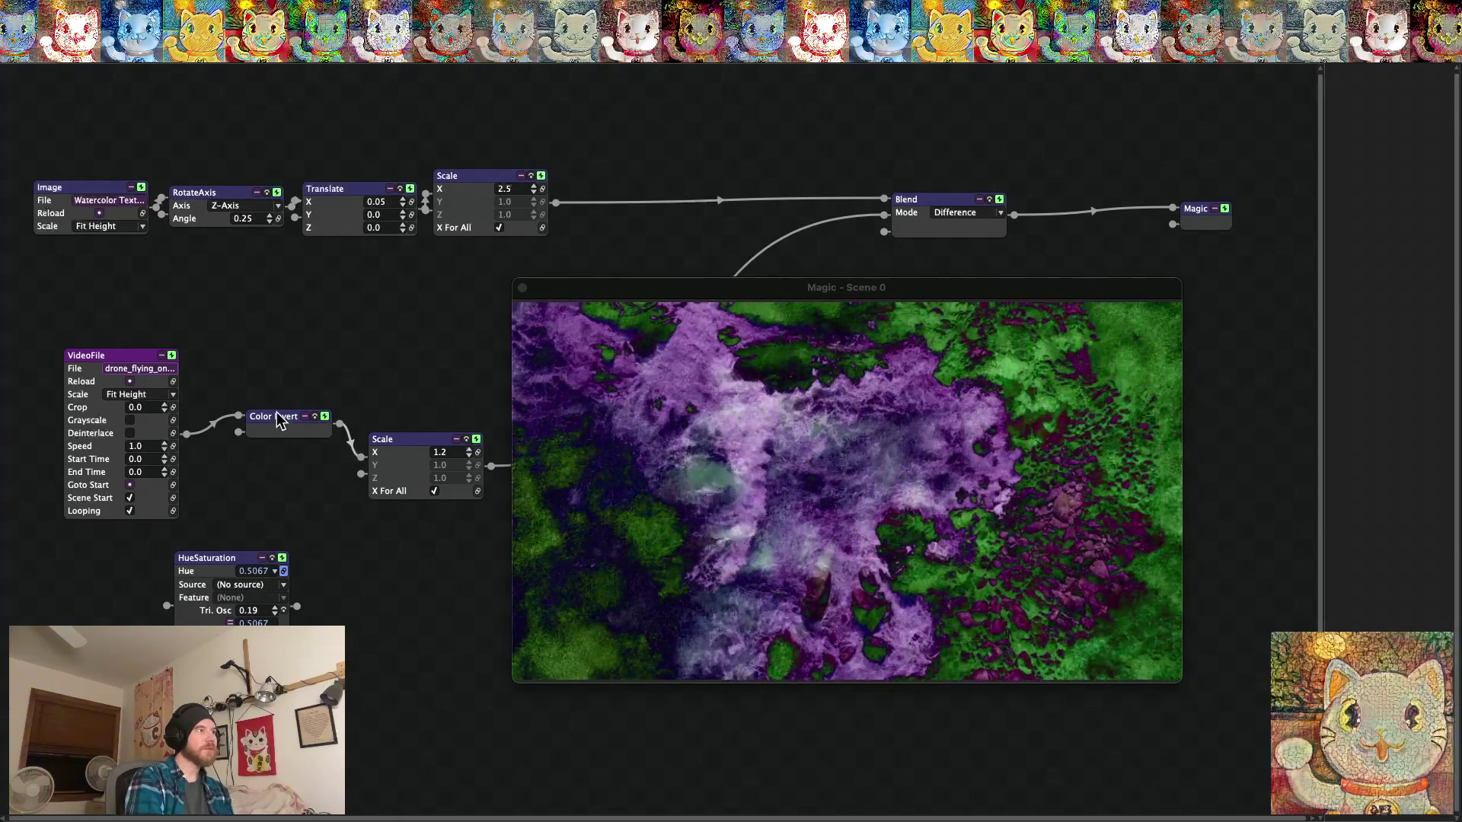
pyautogui.press('super+f')
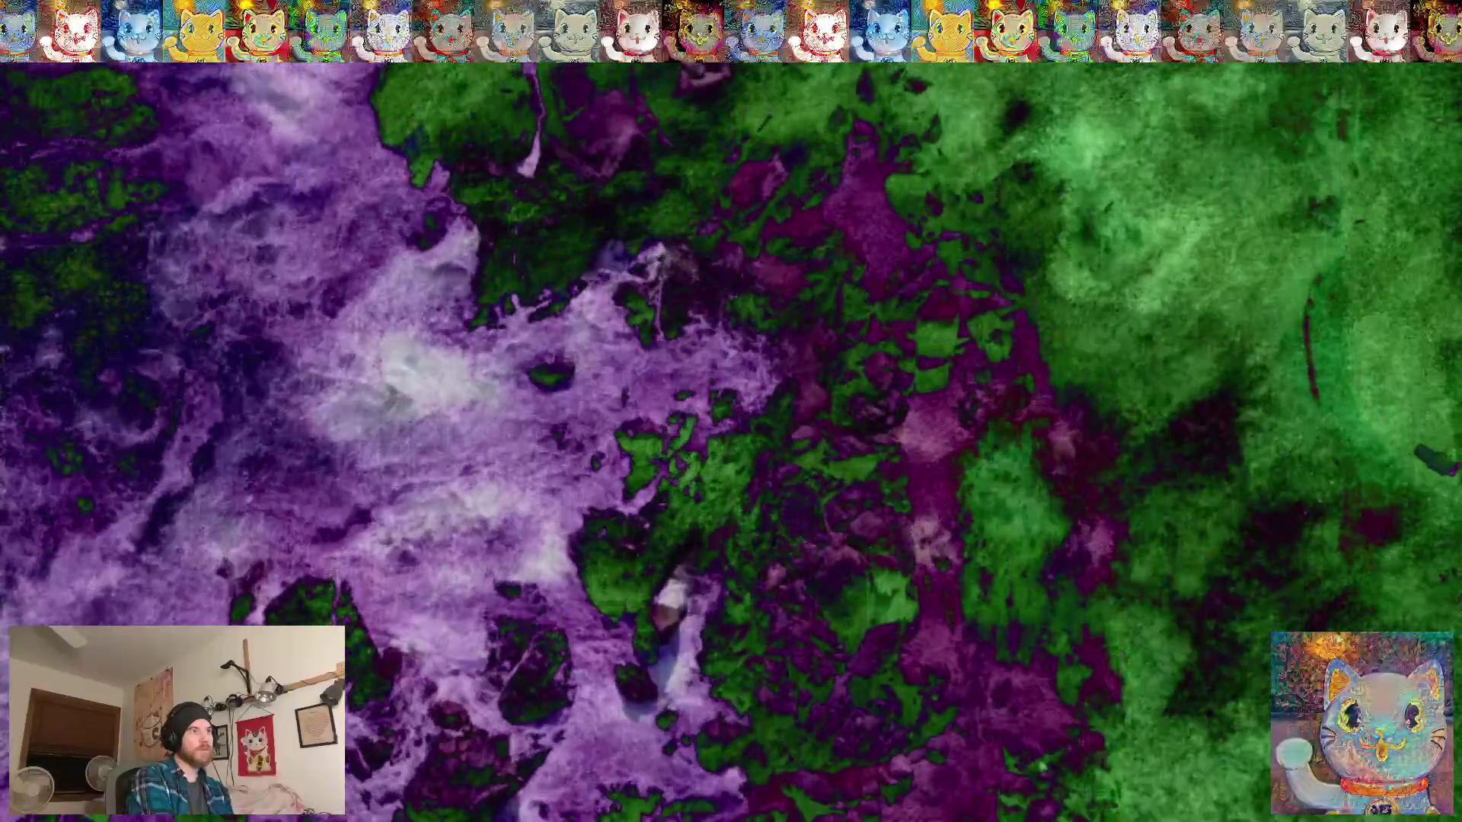
pyautogui.press('Escape')
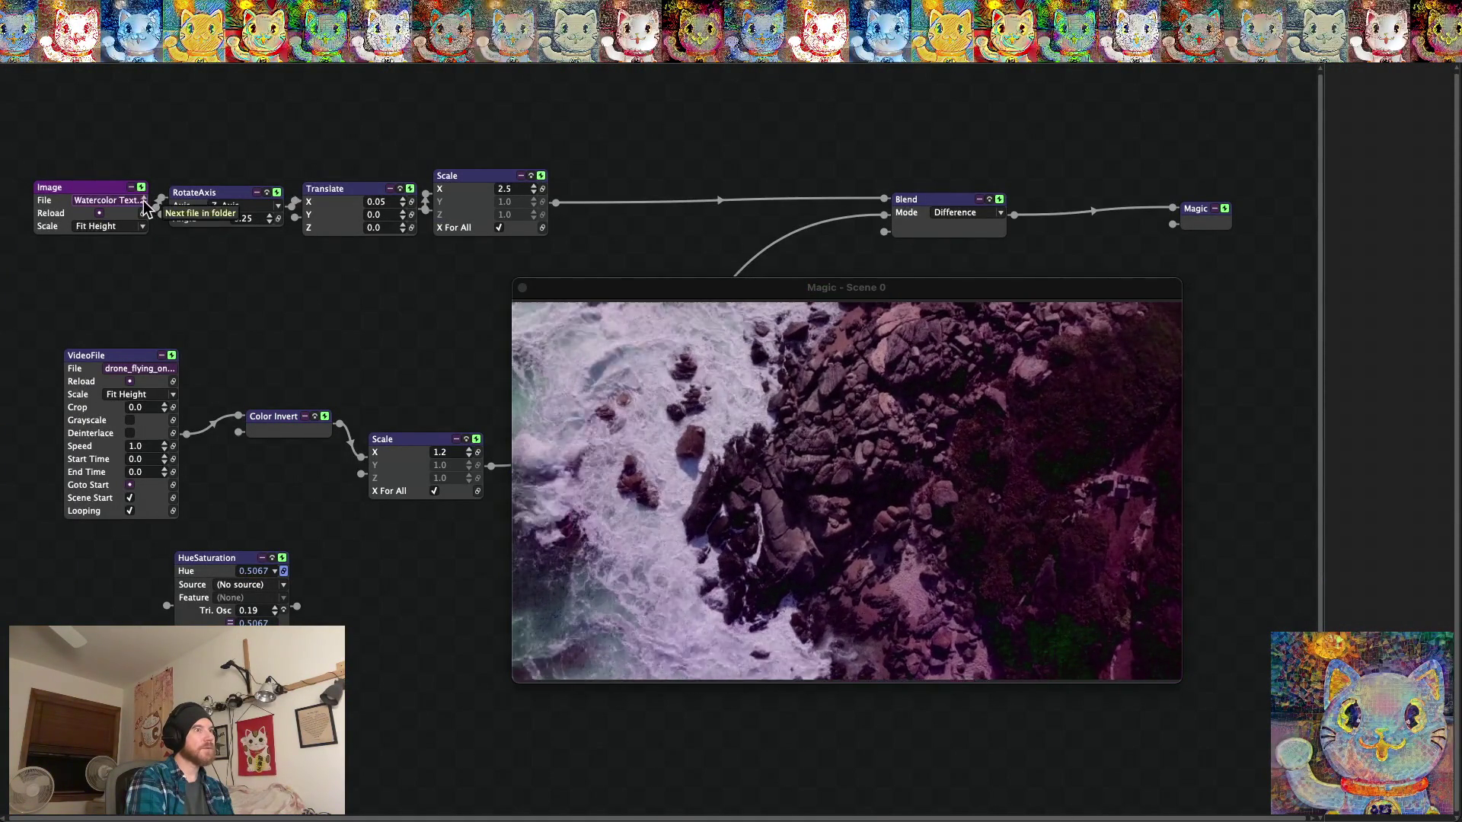
# Load the next watercolor texture in the Image node and check the pink-and-teal result full screen.
pyautogui.click(143, 199)
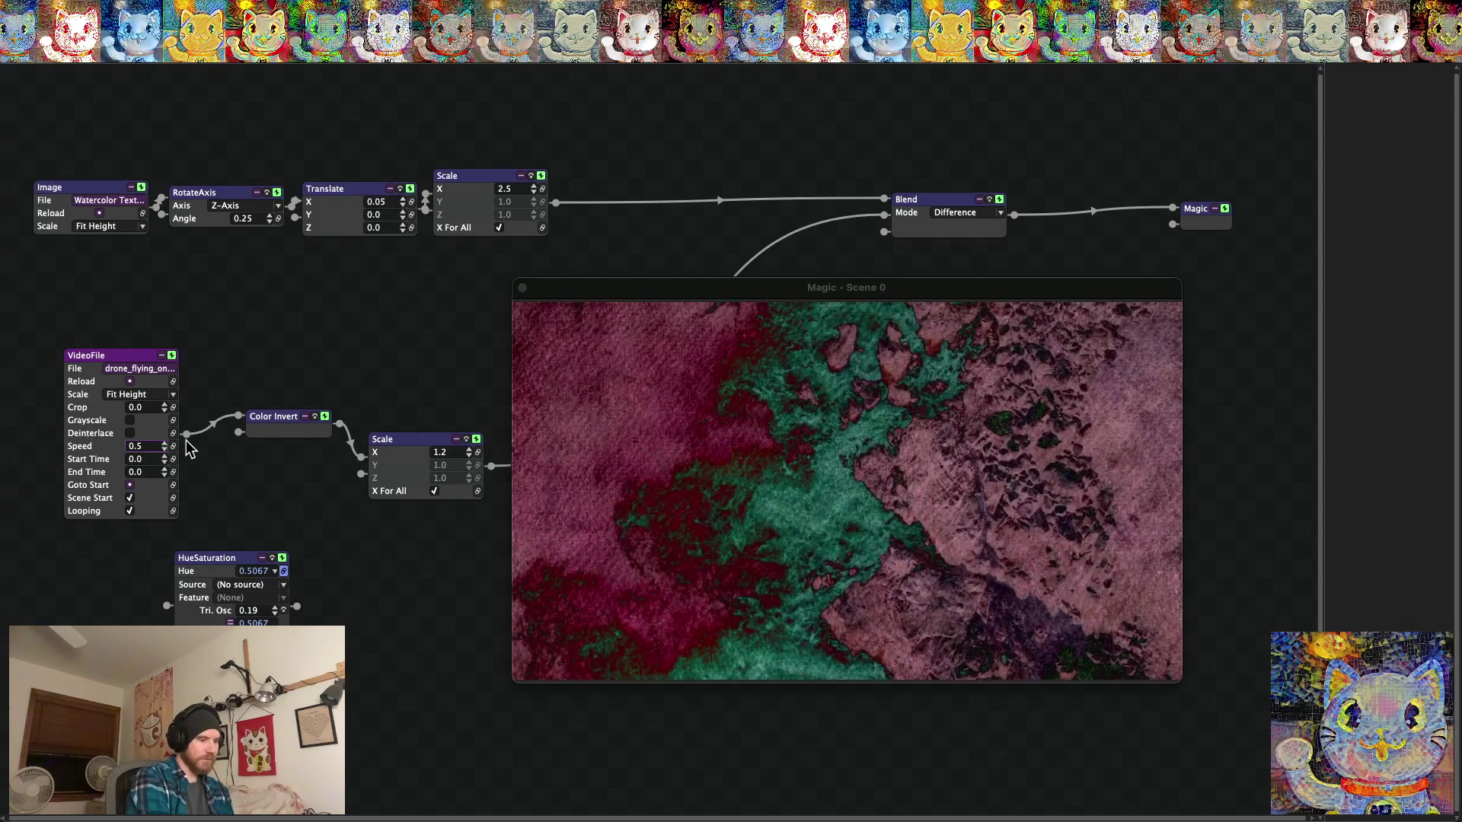
pyautogui.press('super+f')
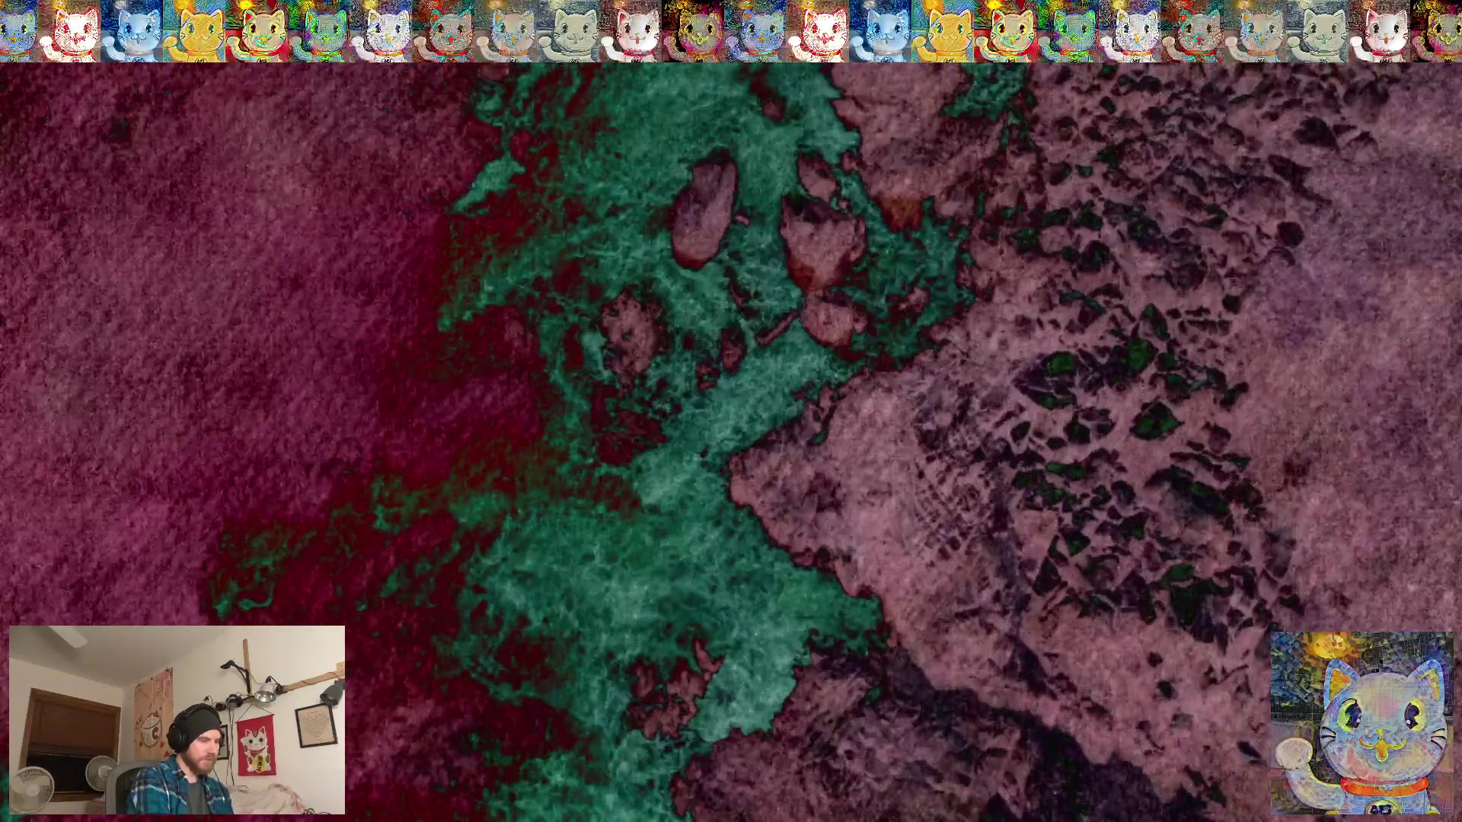
pyautogui.press('super+f')
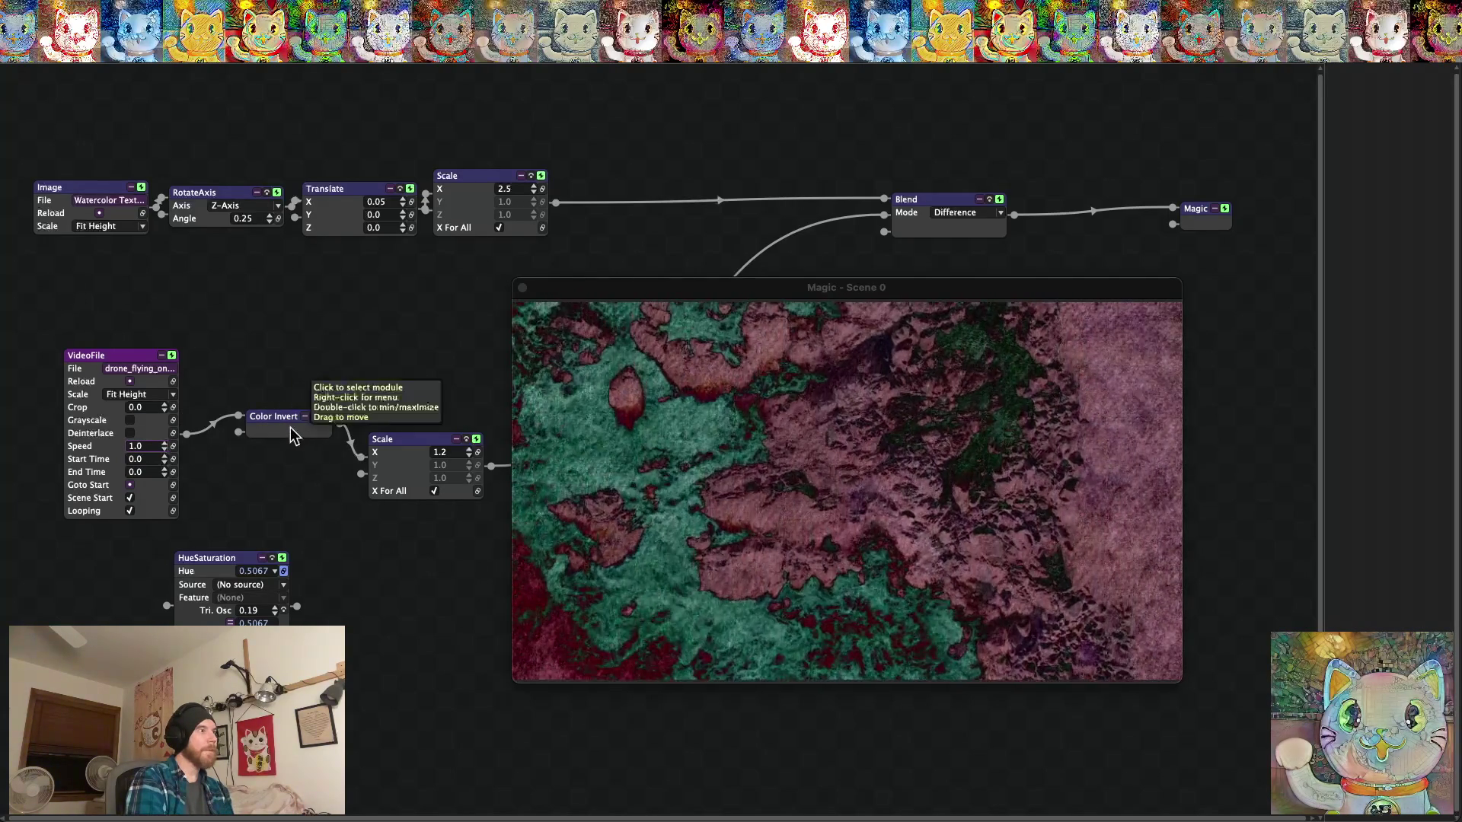
# Feed the drone video straight into Scale, then try Subtract, Add and Negation blends.
pyautogui.moveTo(224, 425); pyautogui.dragTo(210, 464)
pyautogui.moveTo(357, 450); pyautogui.dragTo(304, 481)
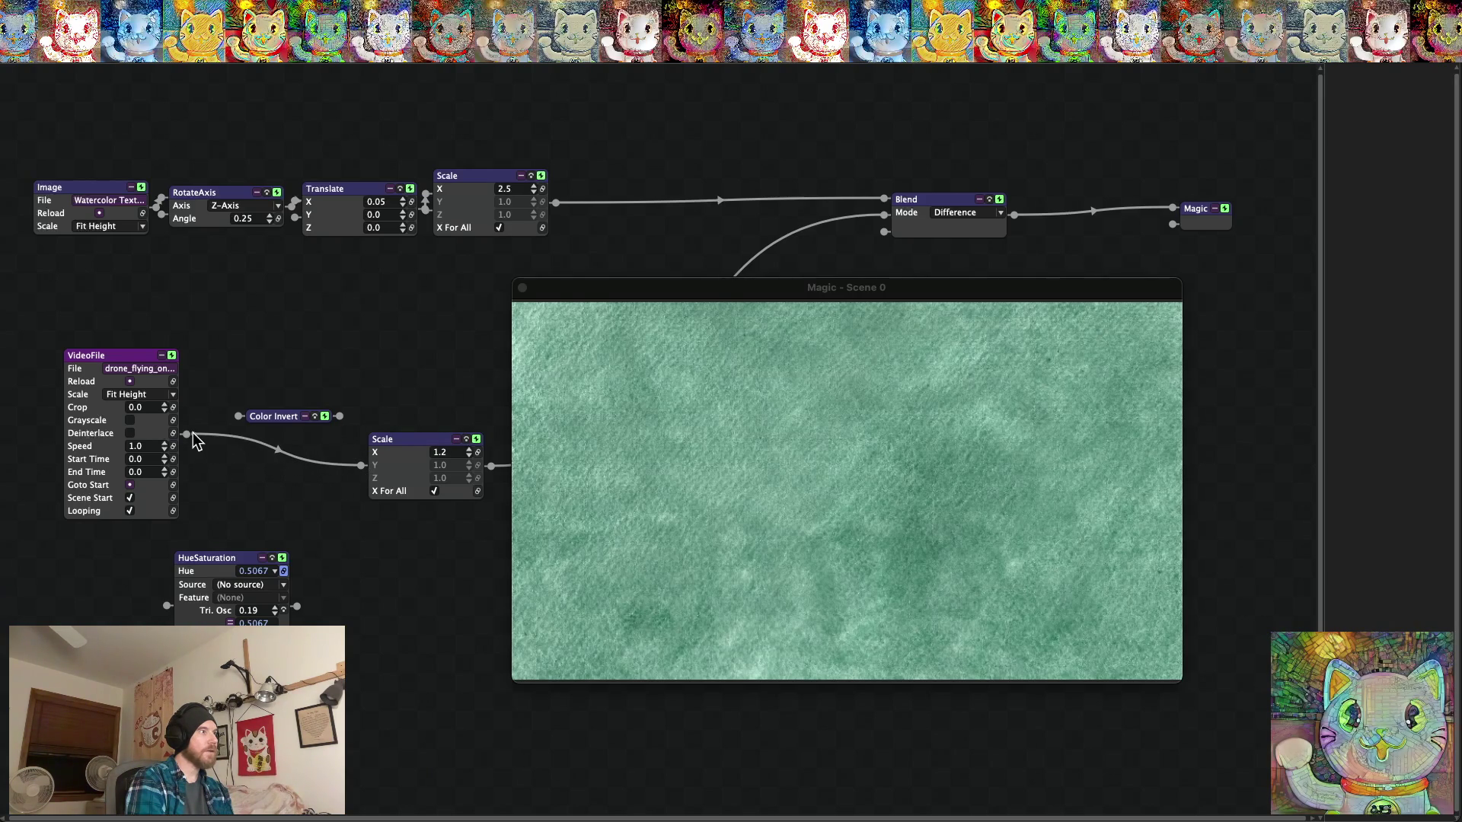
pyautogui.moveTo(193, 434); pyautogui.dragTo(185, 434)
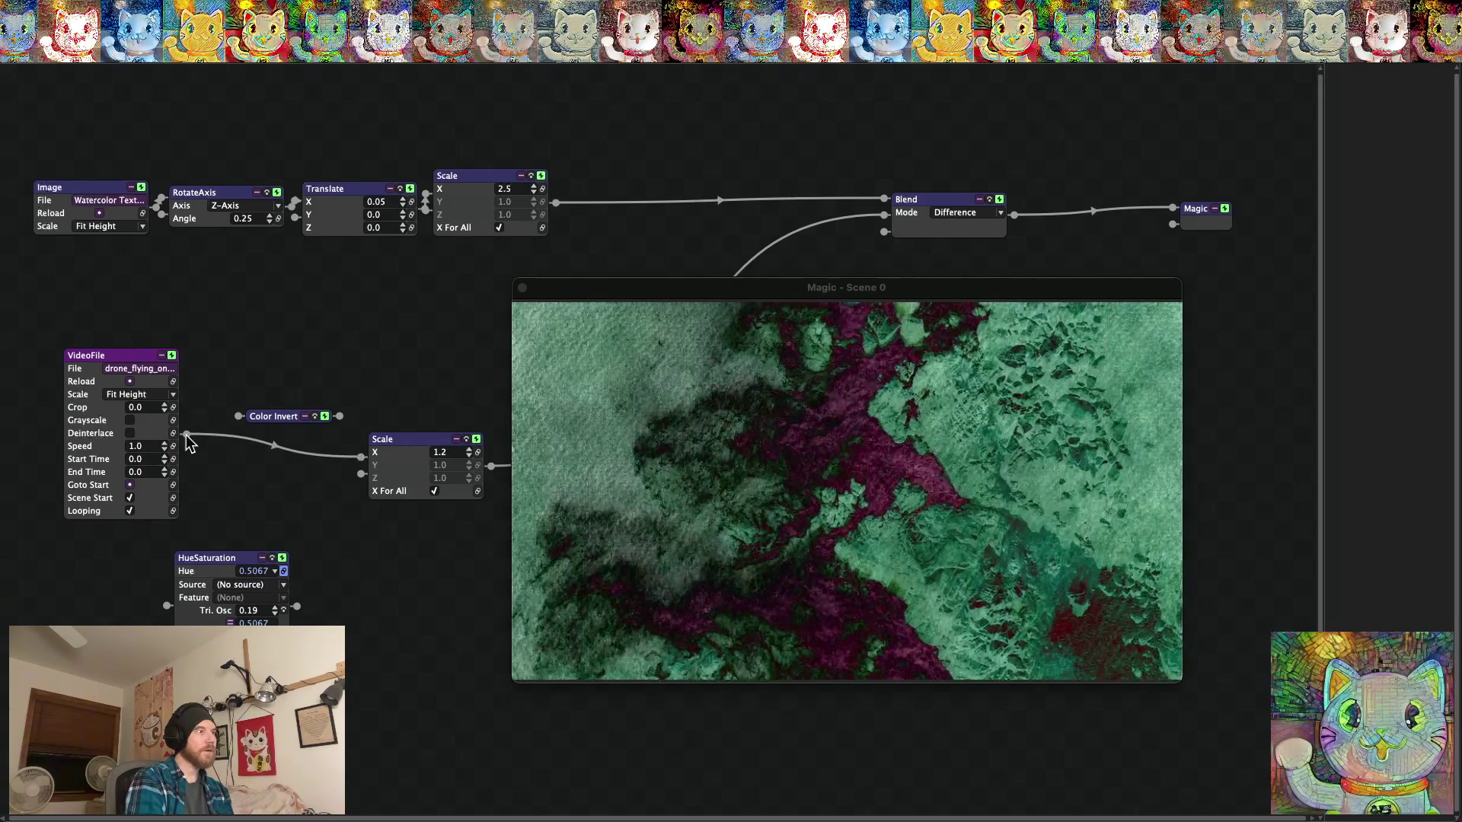
pyautogui.click(958, 215)
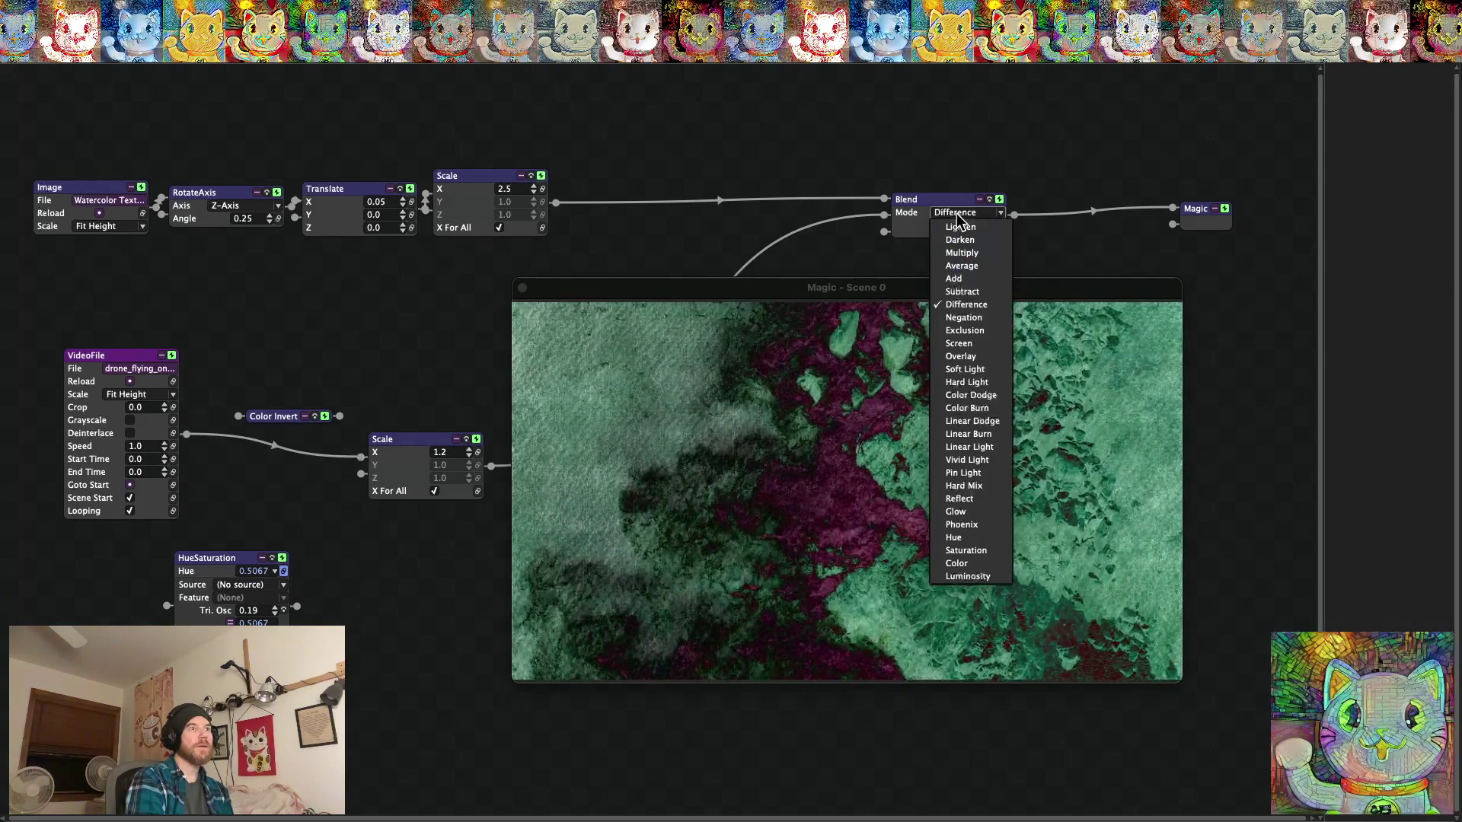
pyautogui.click(957, 292)
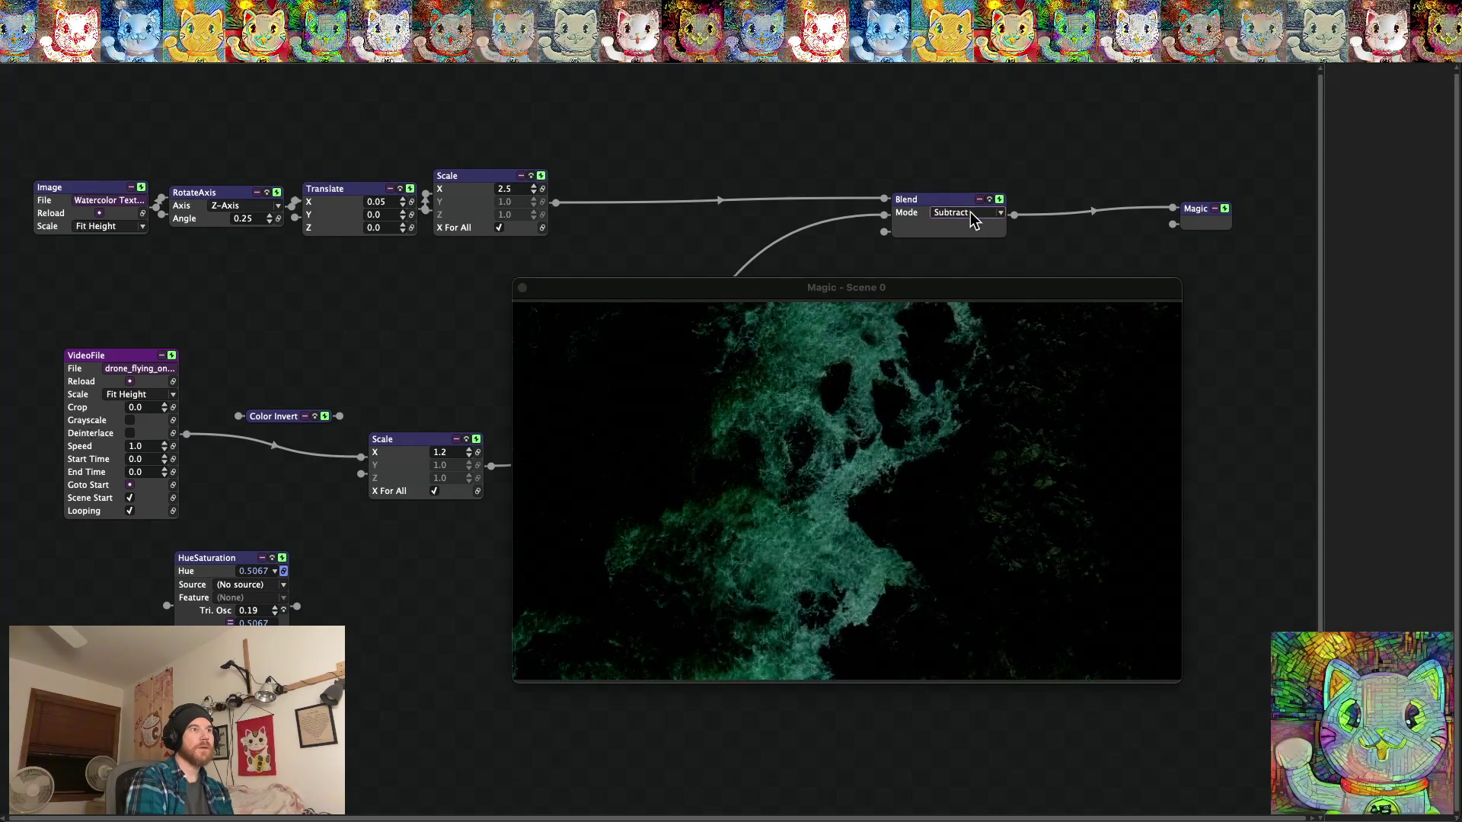
pyautogui.click(974, 216)
pyautogui.click(953, 279)
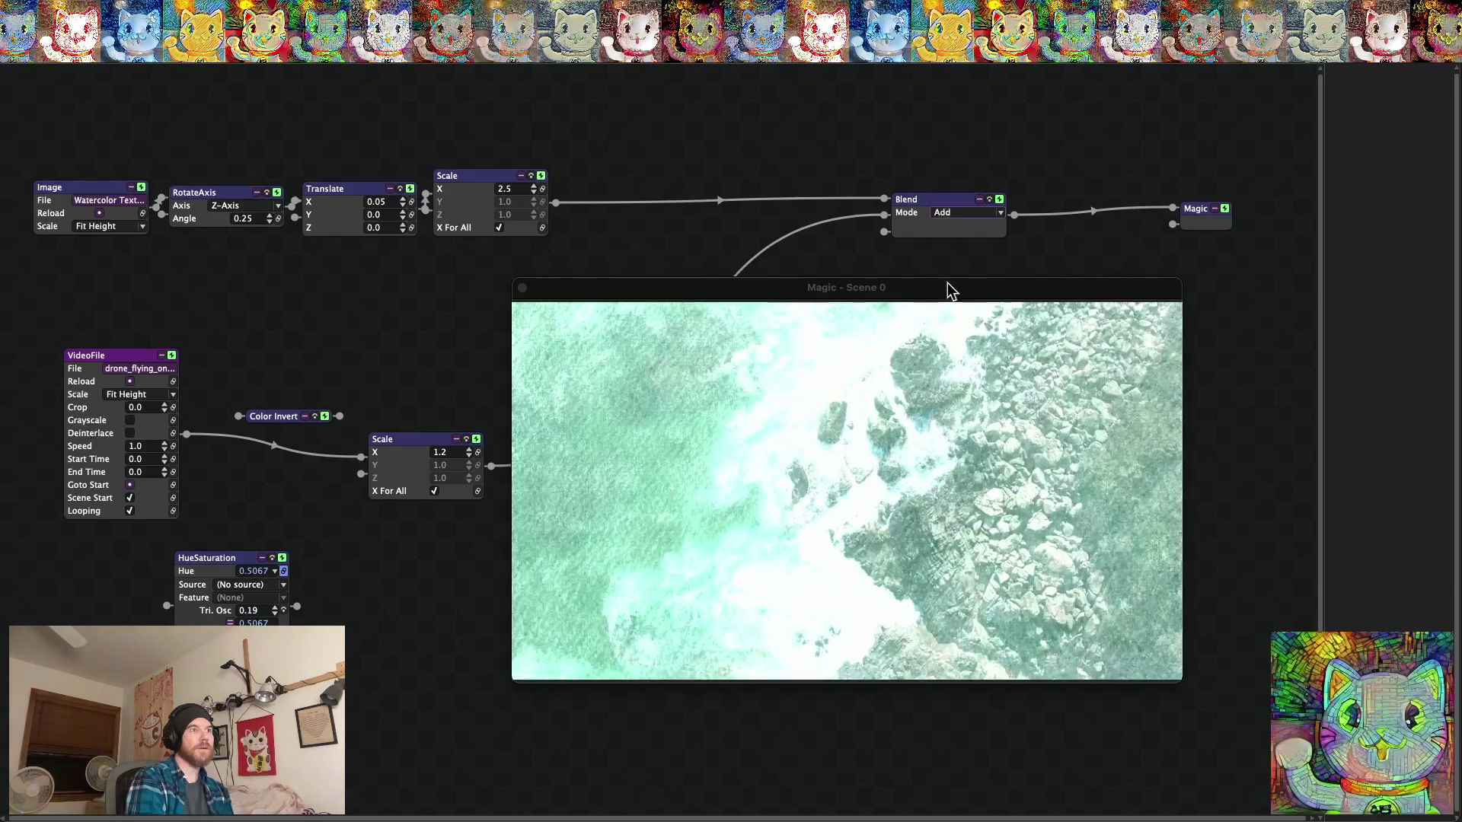
pyautogui.click(966, 216)
pyautogui.click(962, 318)
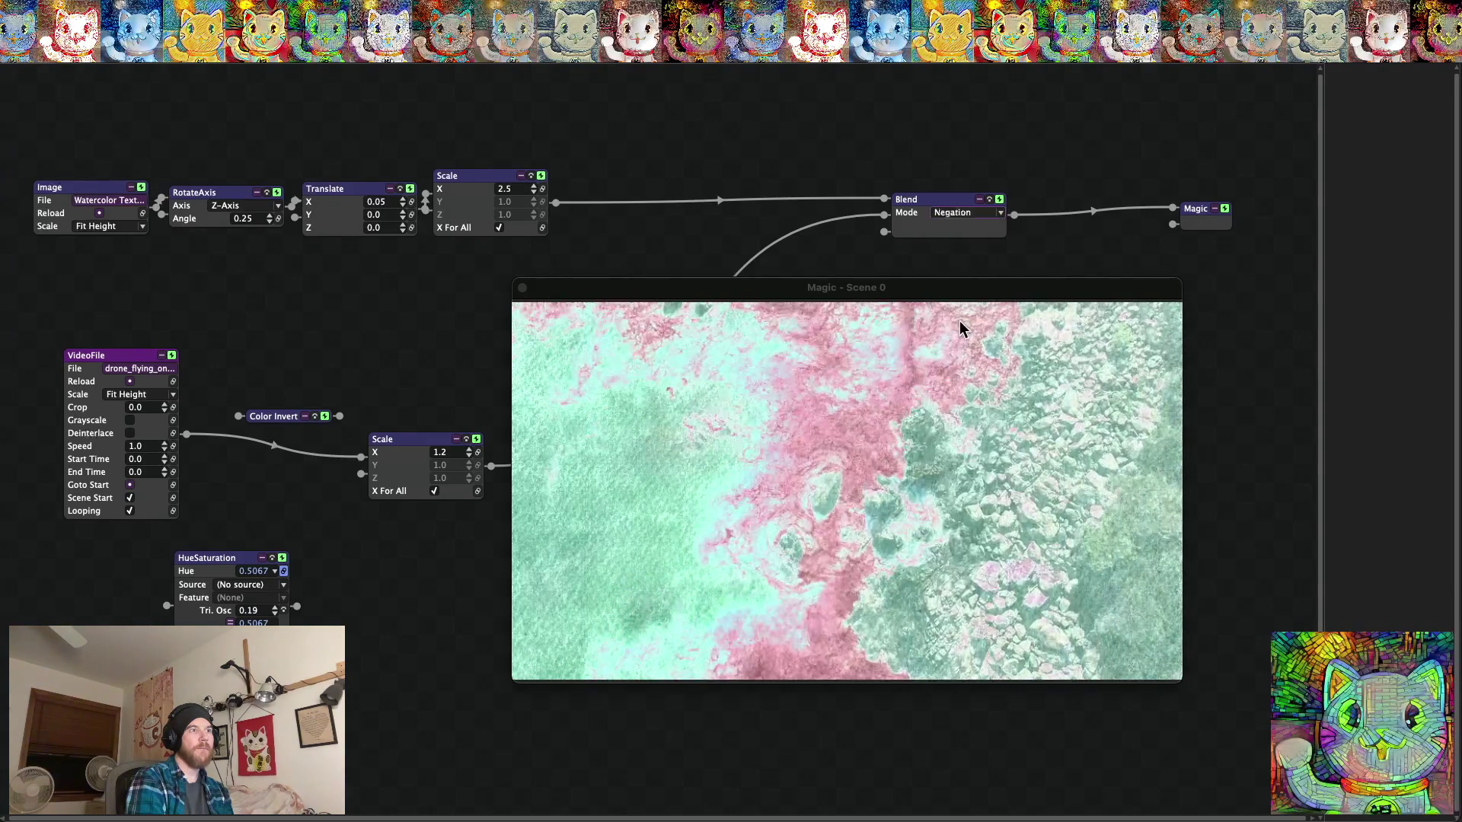
# Reconnect the inverted video to Scale and try Exclusion, Difference, Subtract, Multiply and Phoenix.
pyautogui.moveTo(361, 457); pyautogui.dragTo(318, 440)
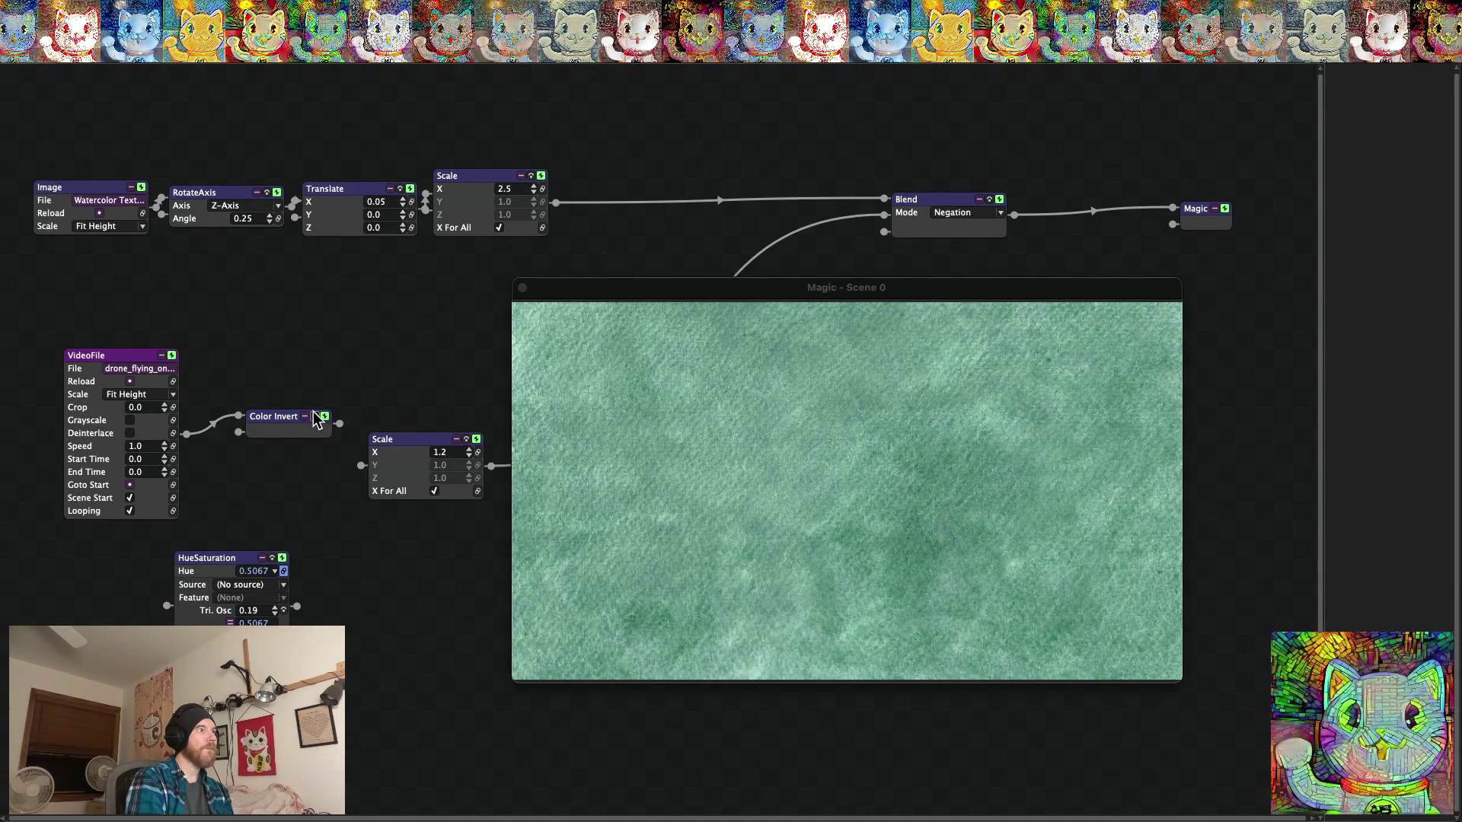
pyautogui.moveTo(365, 474); pyautogui.dragTo(361, 457)
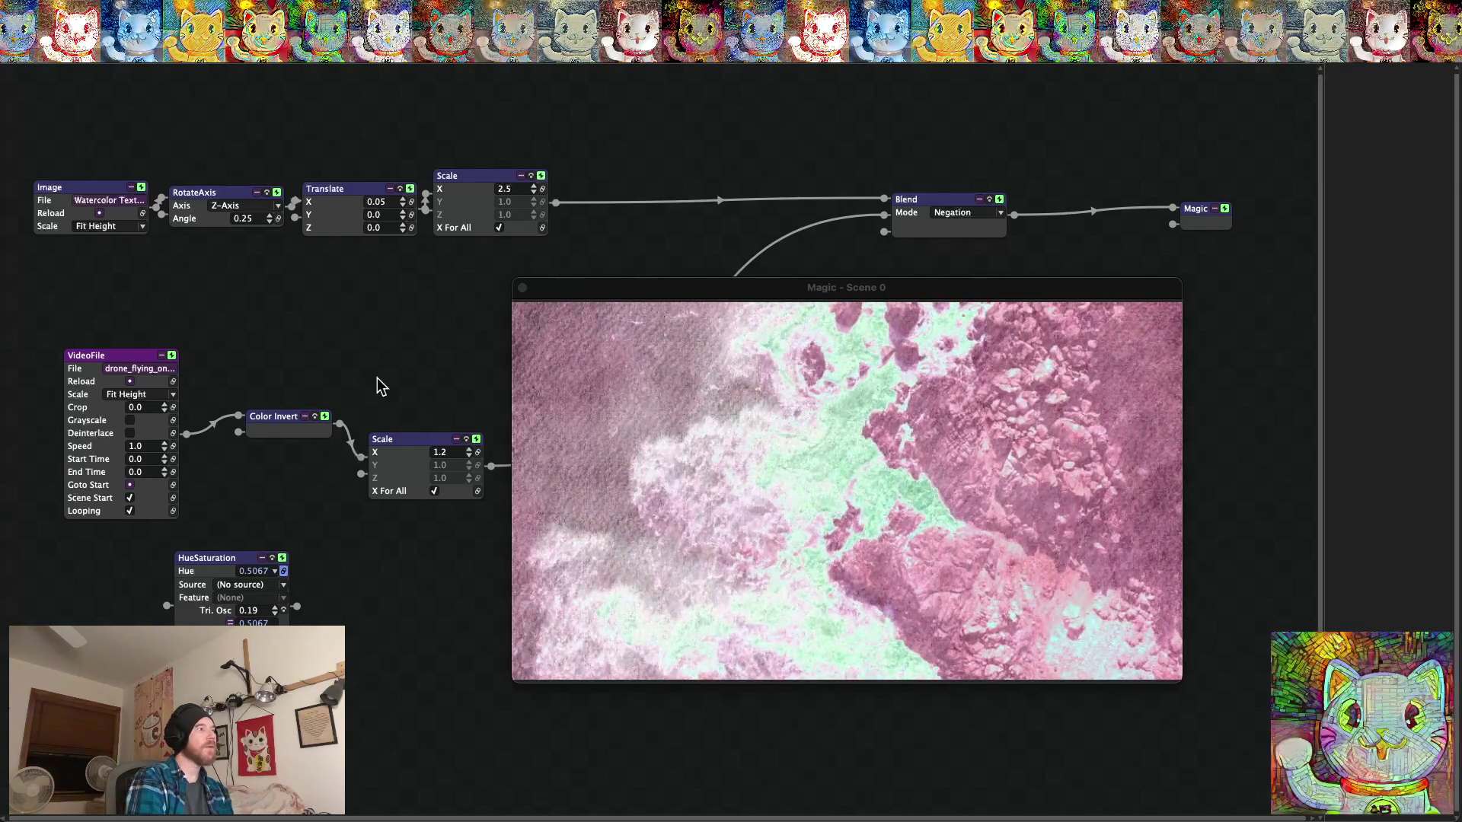
pyautogui.click(954, 214)
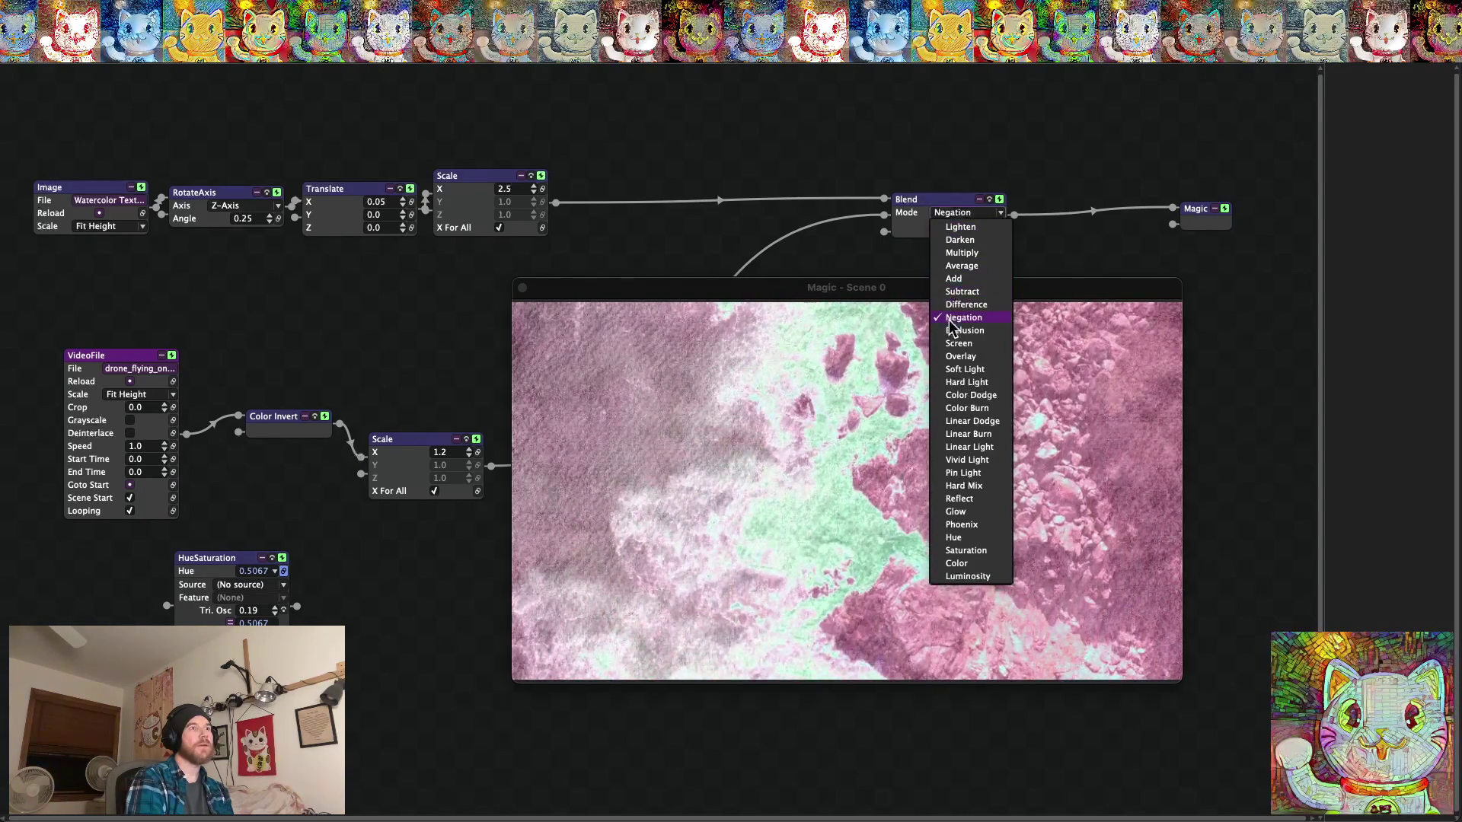
pyautogui.click(960, 330)
pyautogui.click(949, 213)
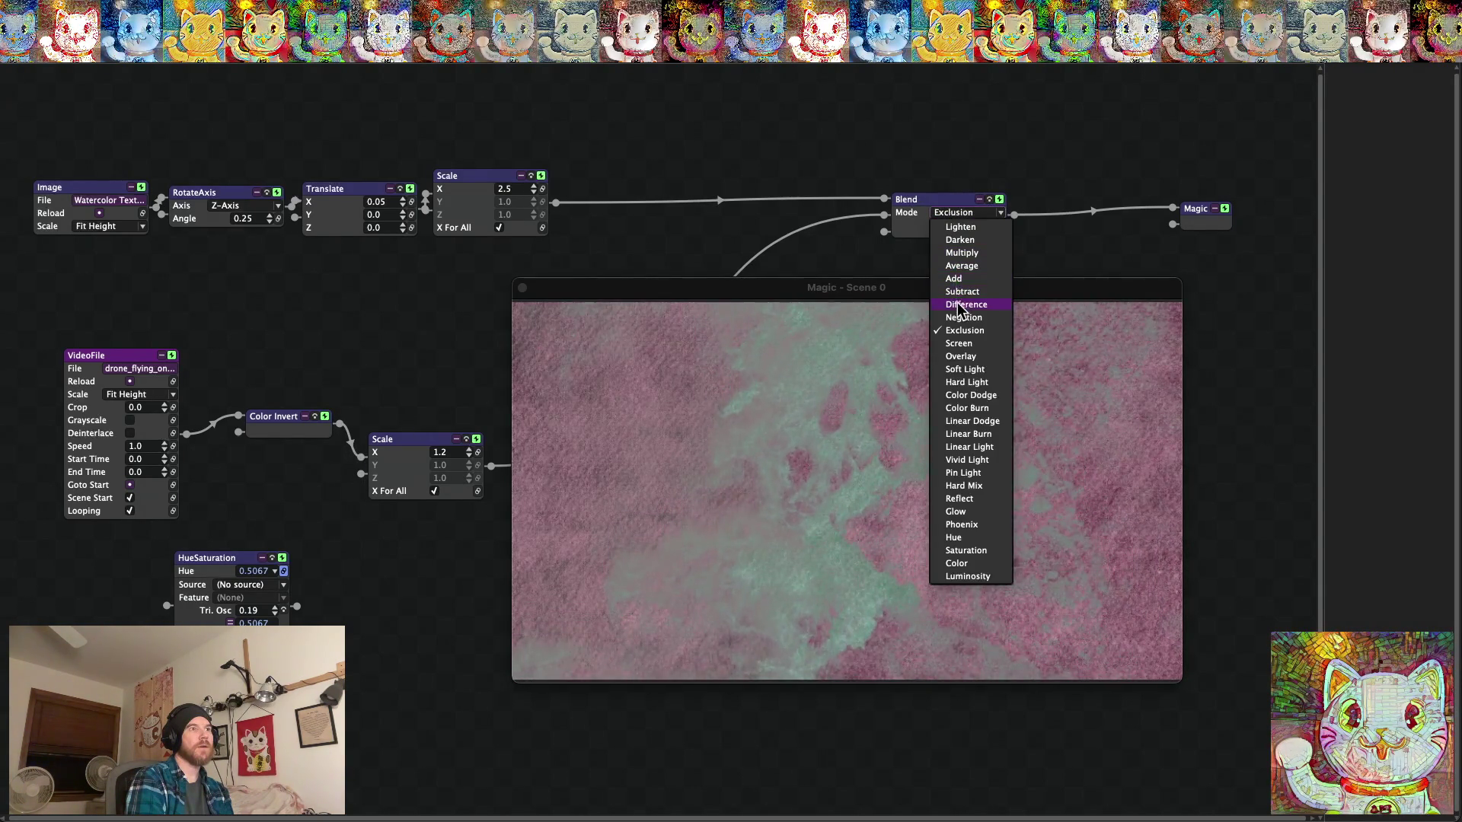
pyautogui.click(959, 304)
pyautogui.click(959, 218)
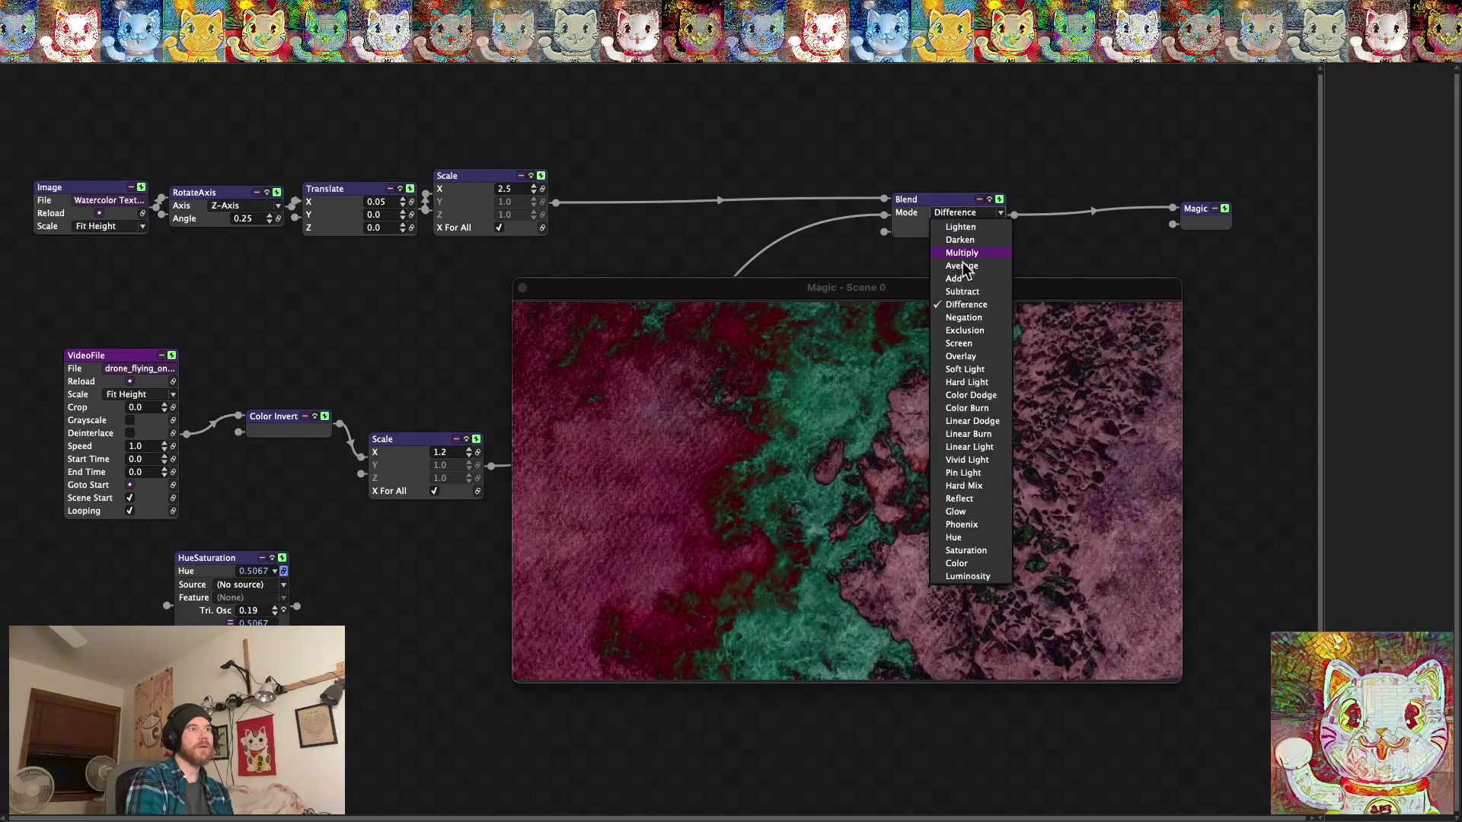
pyautogui.click(962, 290)
pyautogui.click(957, 214)
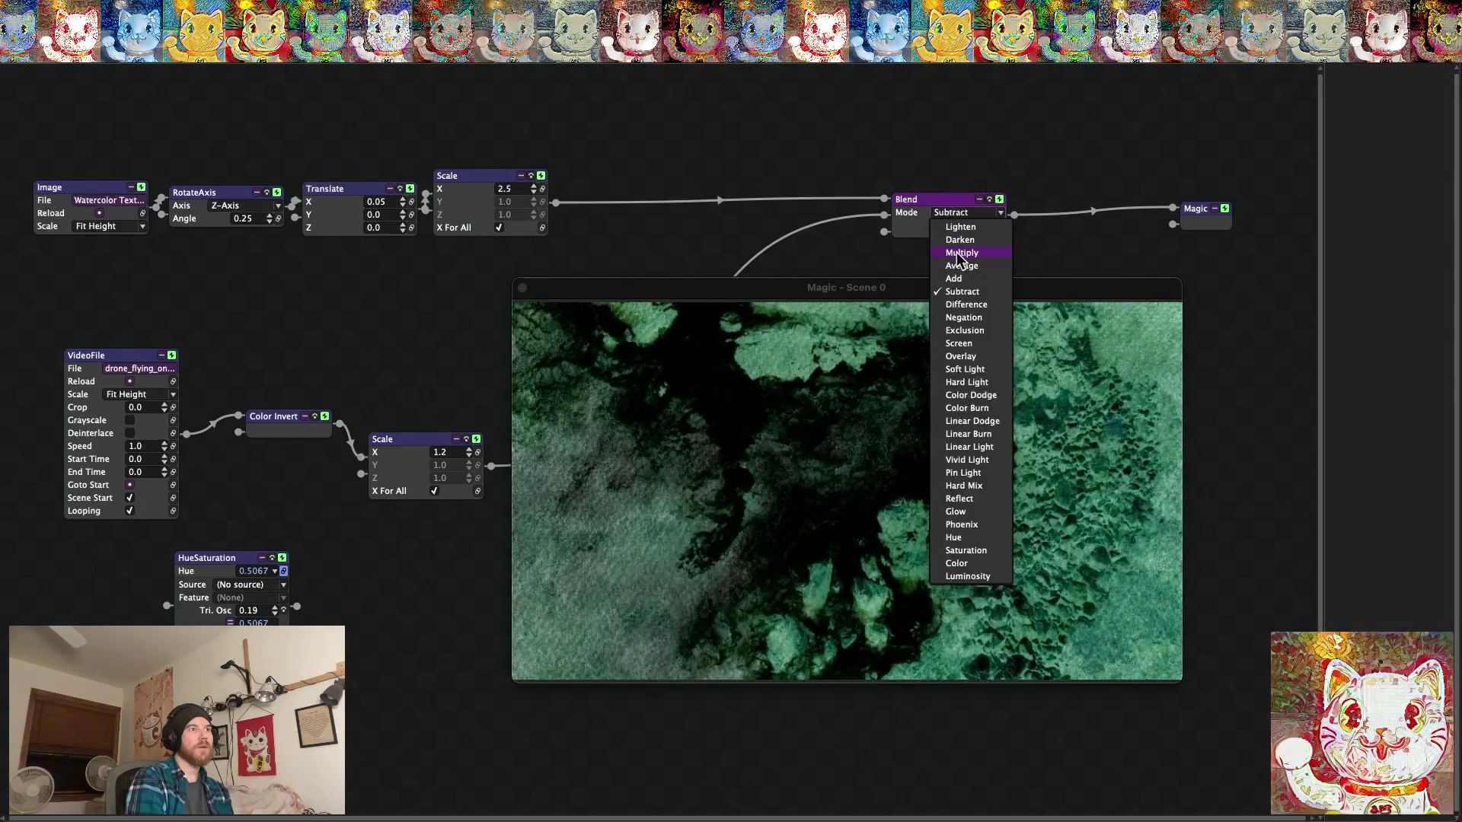
pyautogui.click(960, 253)
pyautogui.click(957, 216)
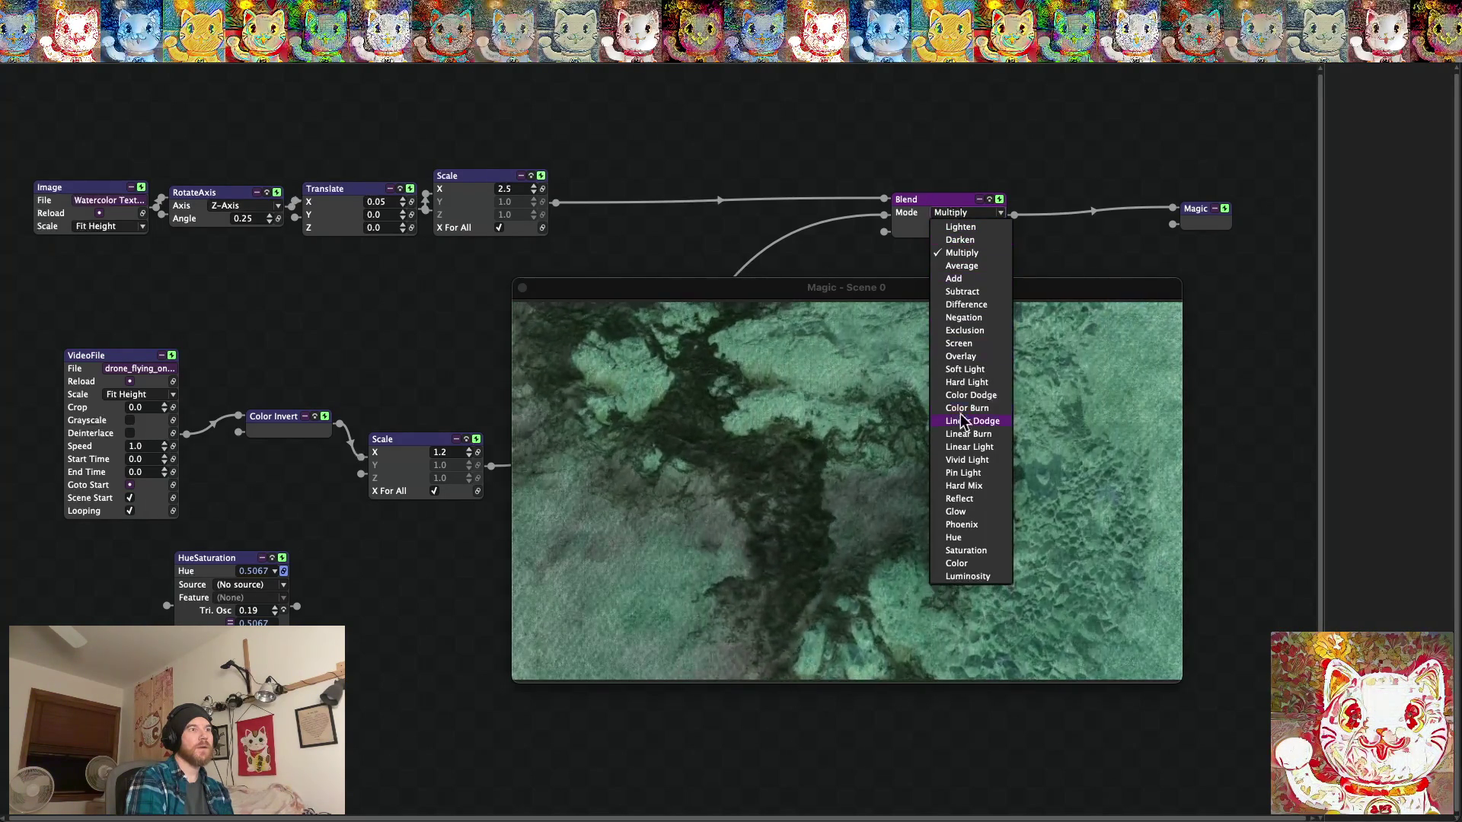
pyautogui.click(961, 525)
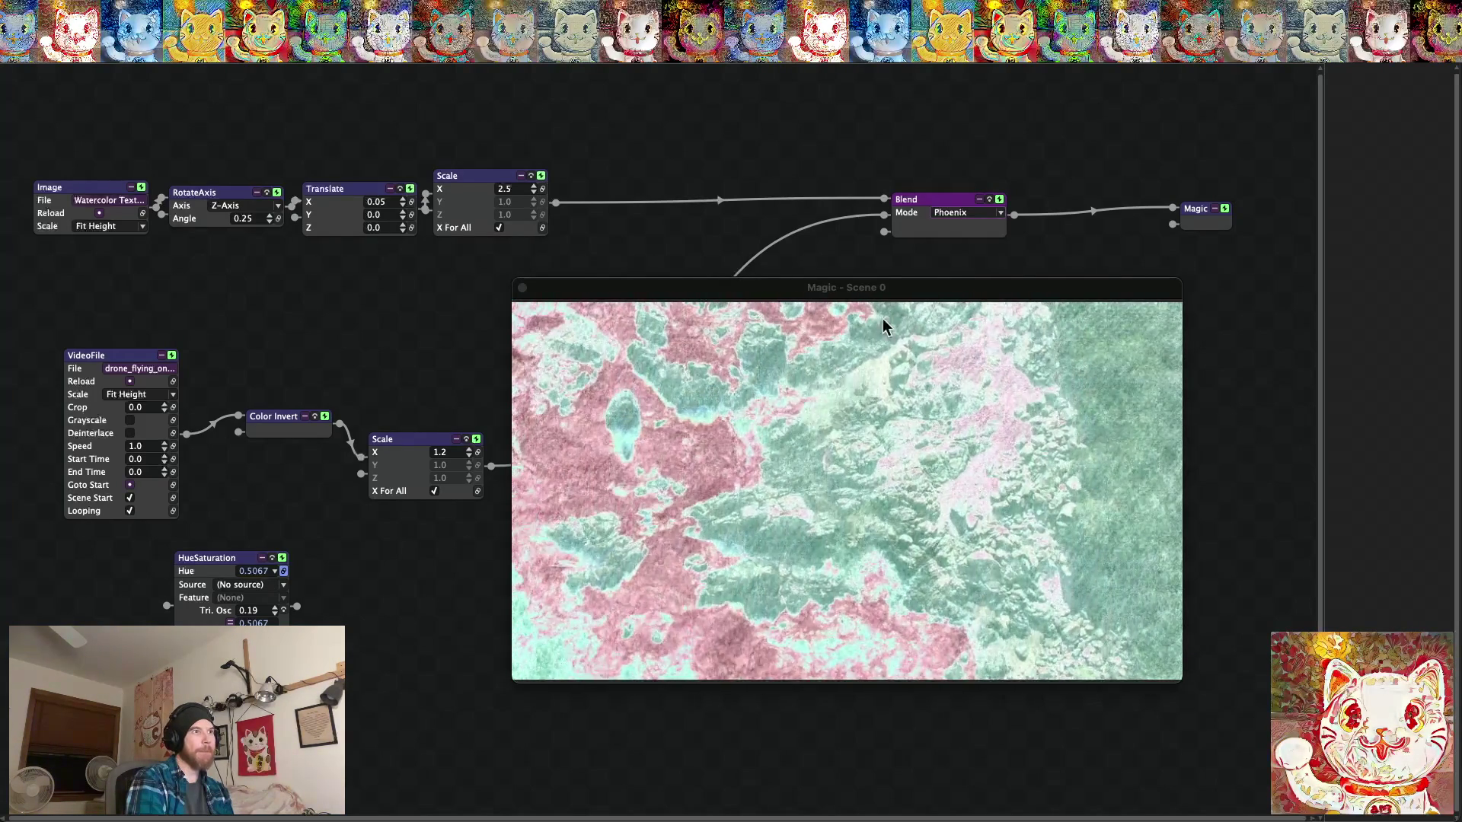
# Try Negation, Exclusion, Screen and Pin Light, settling on Vivid Light; unlink Color Invert from Scale.
pyautogui.click(965, 213)
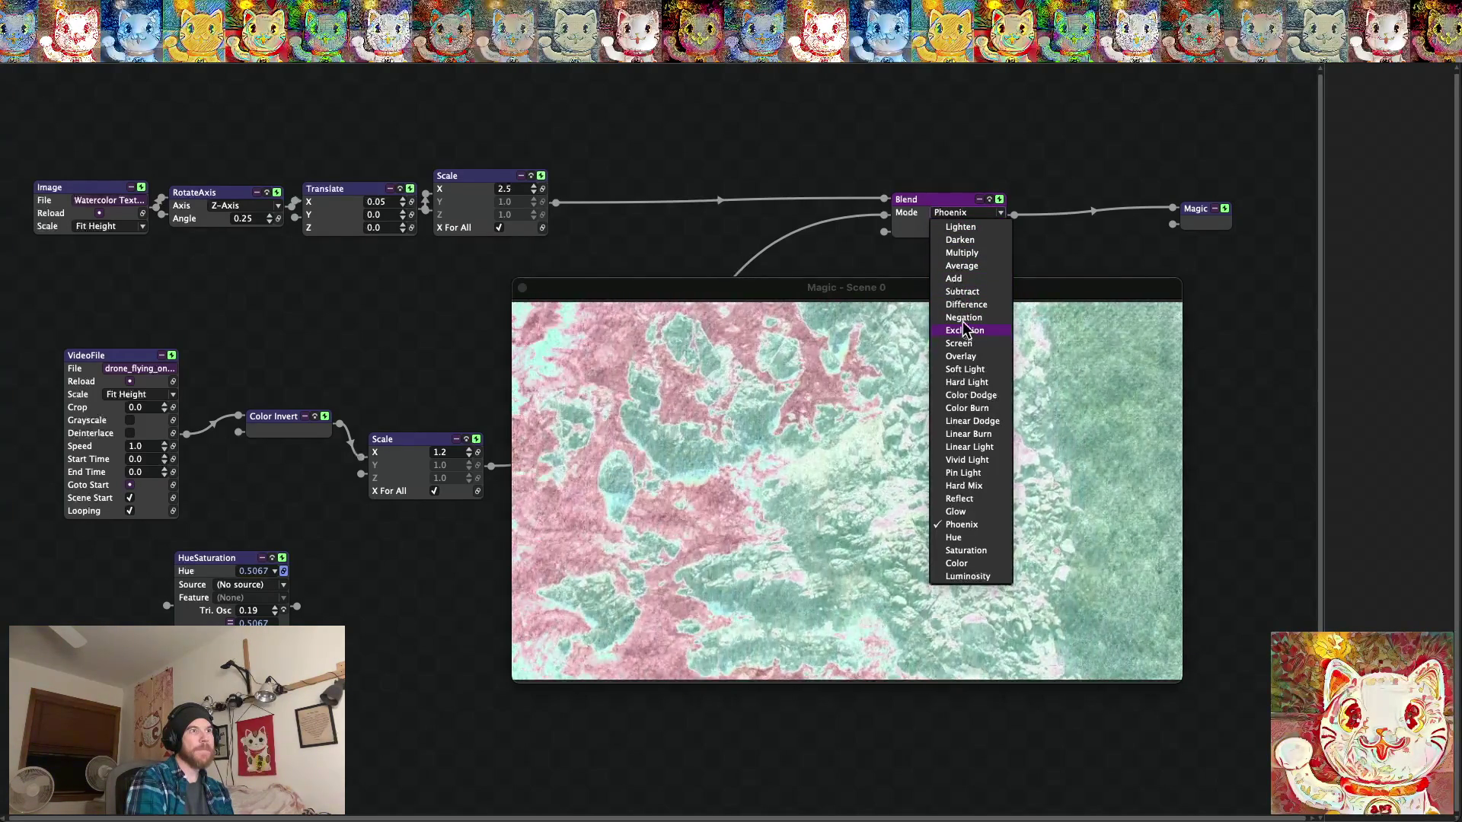
pyautogui.click(961, 318)
pyautogui.click(965, 213)
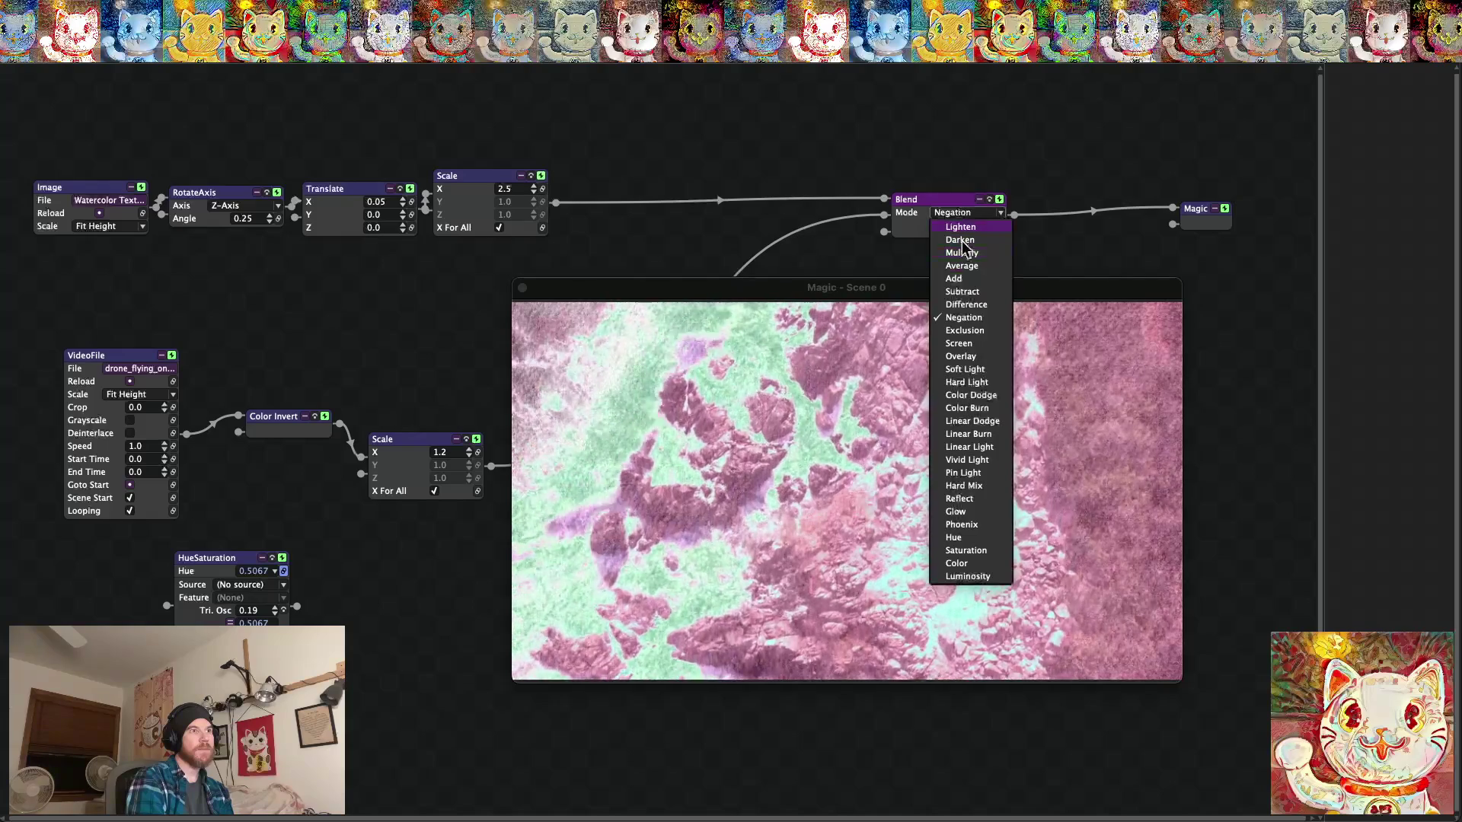
pyautogui.click(967, 335)
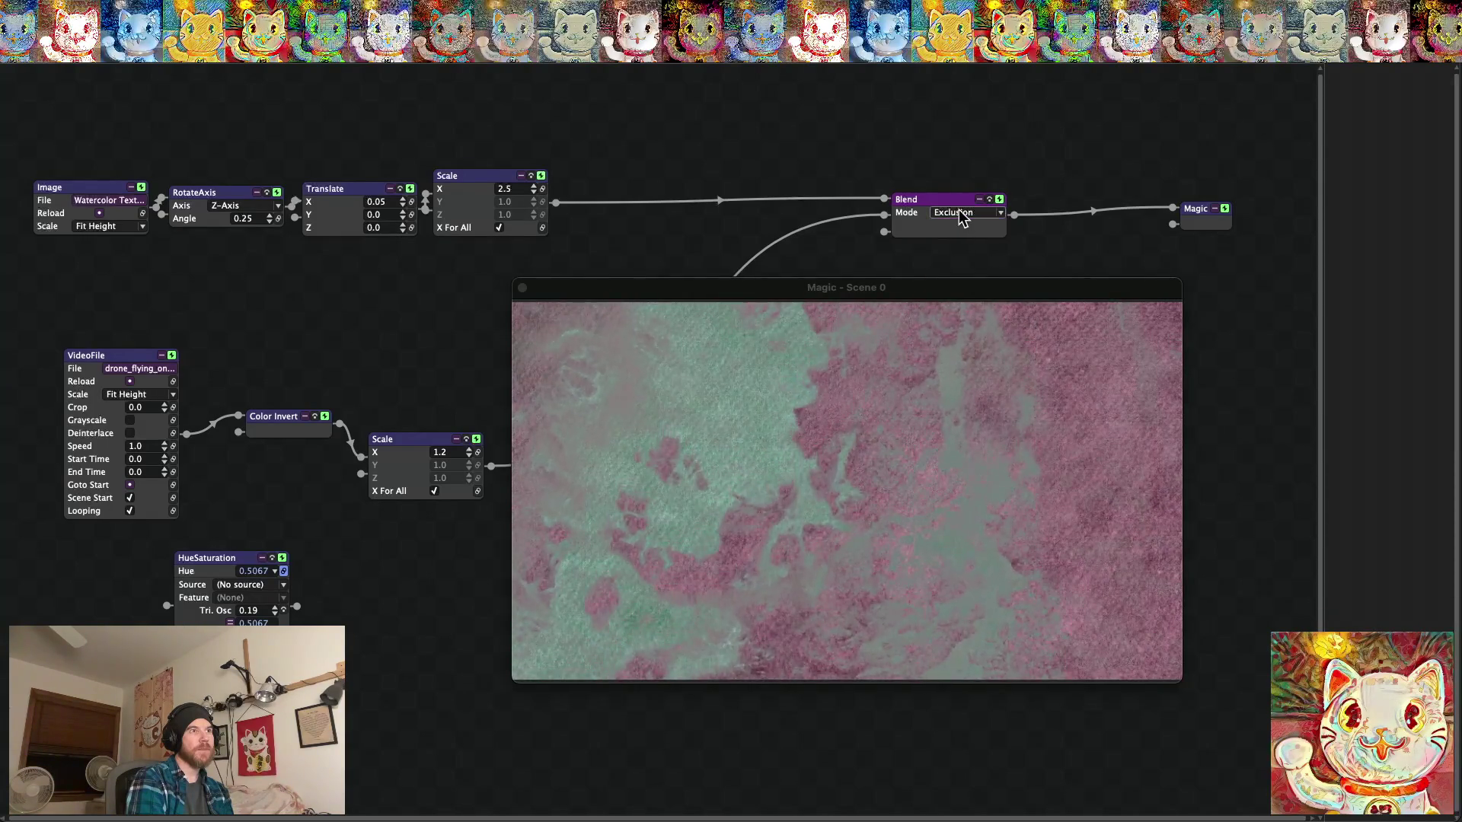
pyautogui.click(966, 213)
pyautogui.click(959, 343)
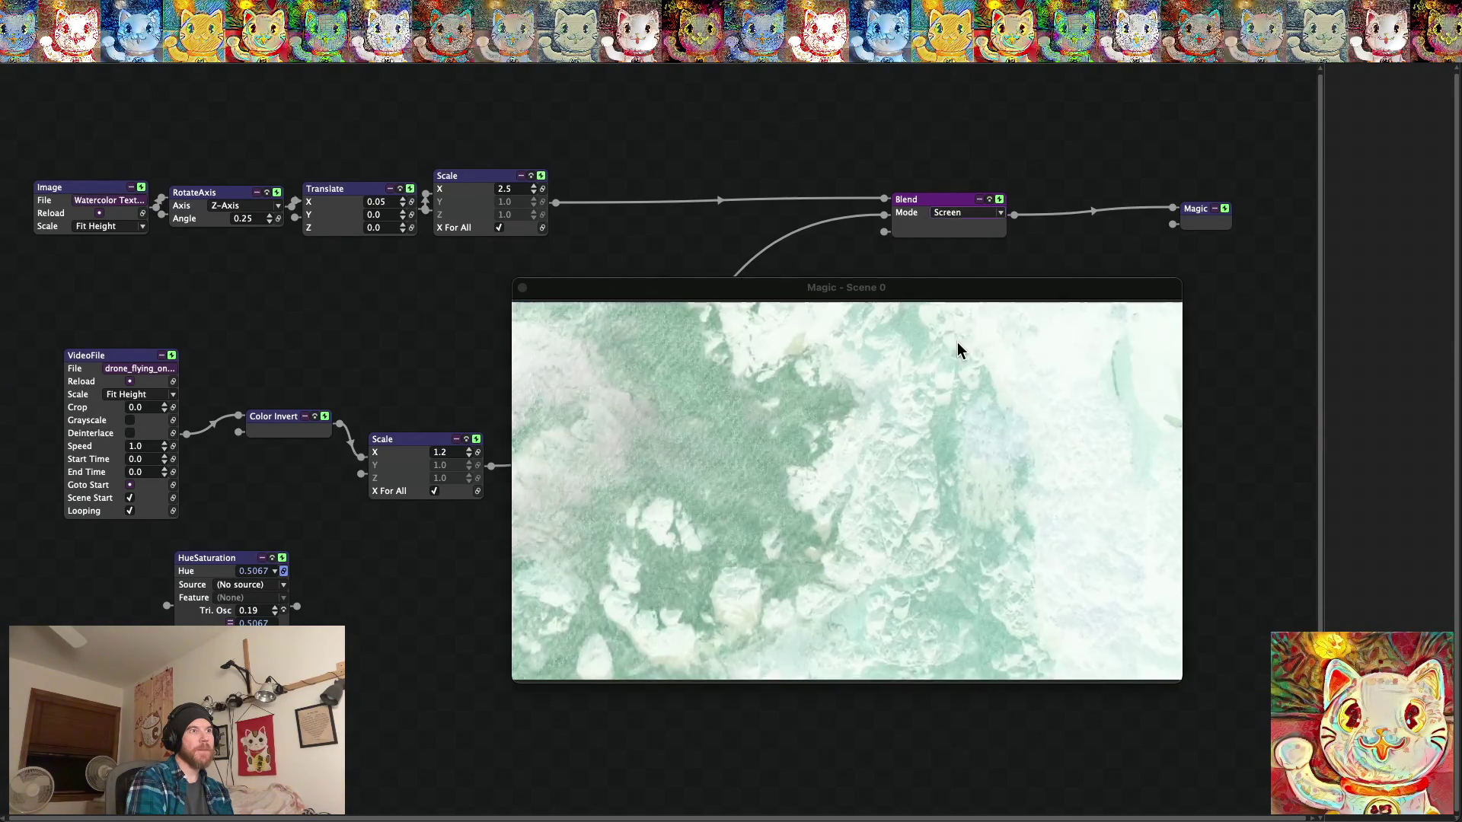
pyautogui.click(966, 212)
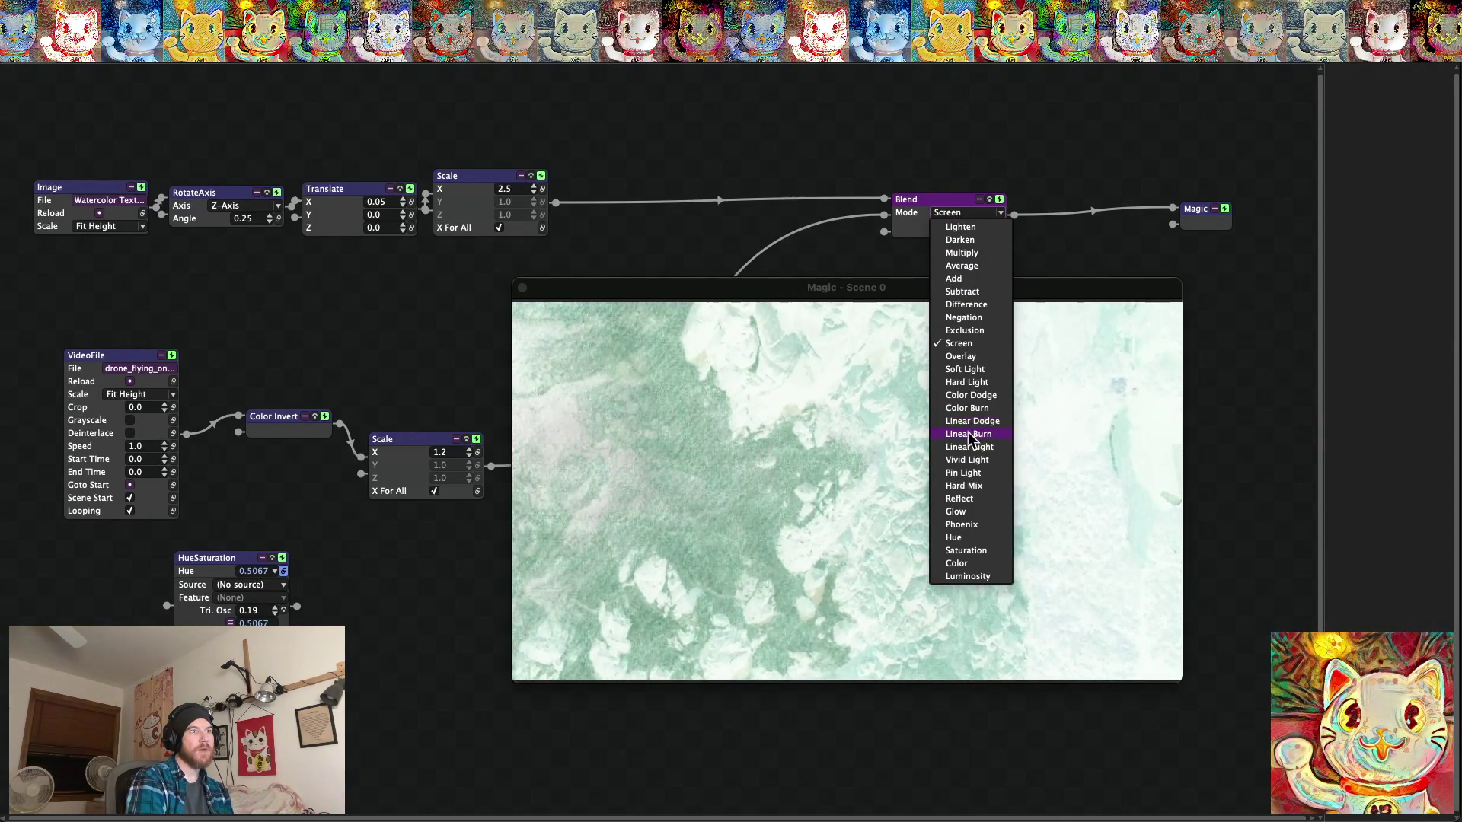
pyautogui.click(960, 459)
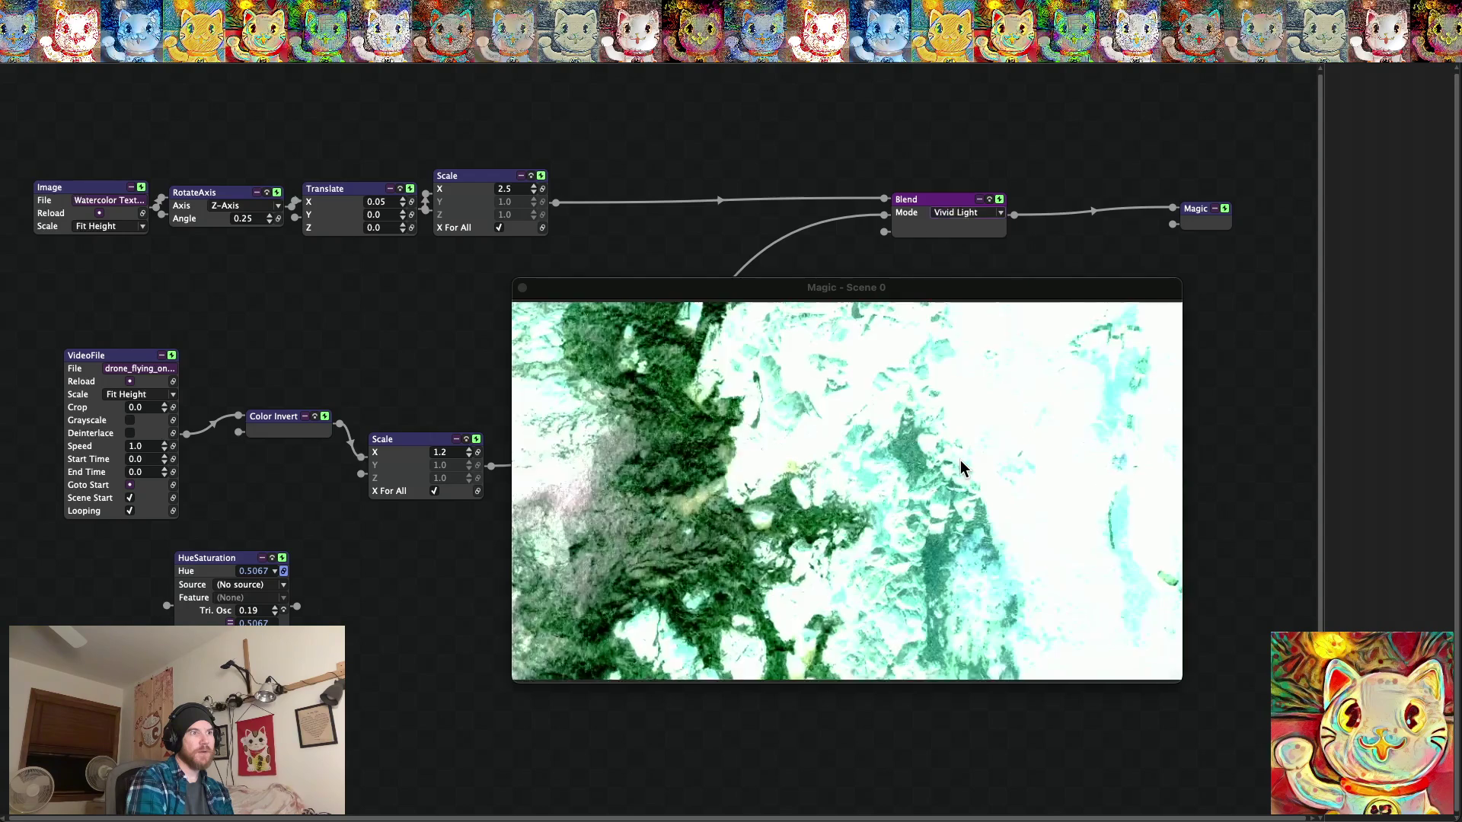
pyautogui.click(945, 214)
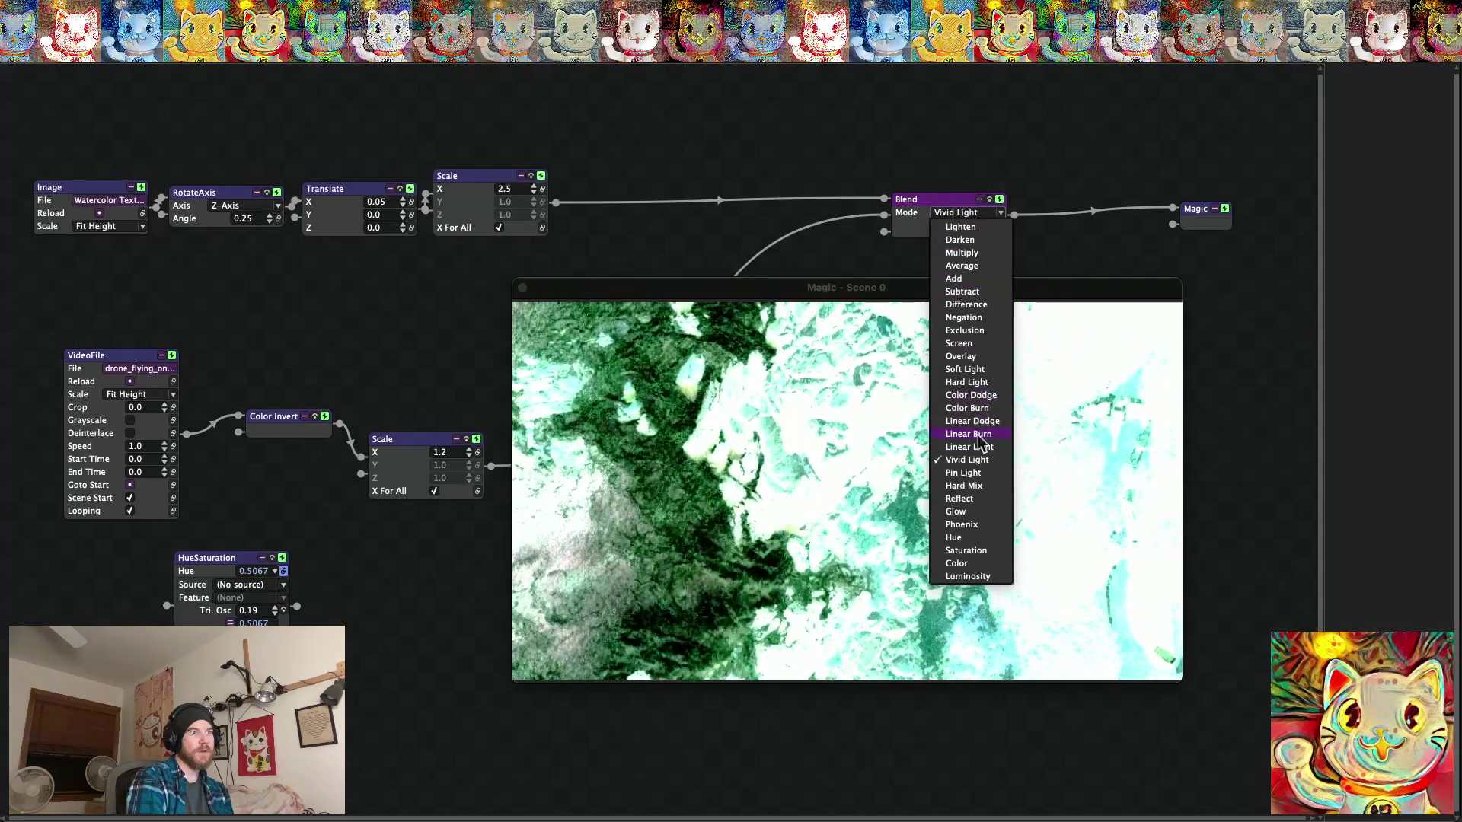
pyautogui.click(965, 472)
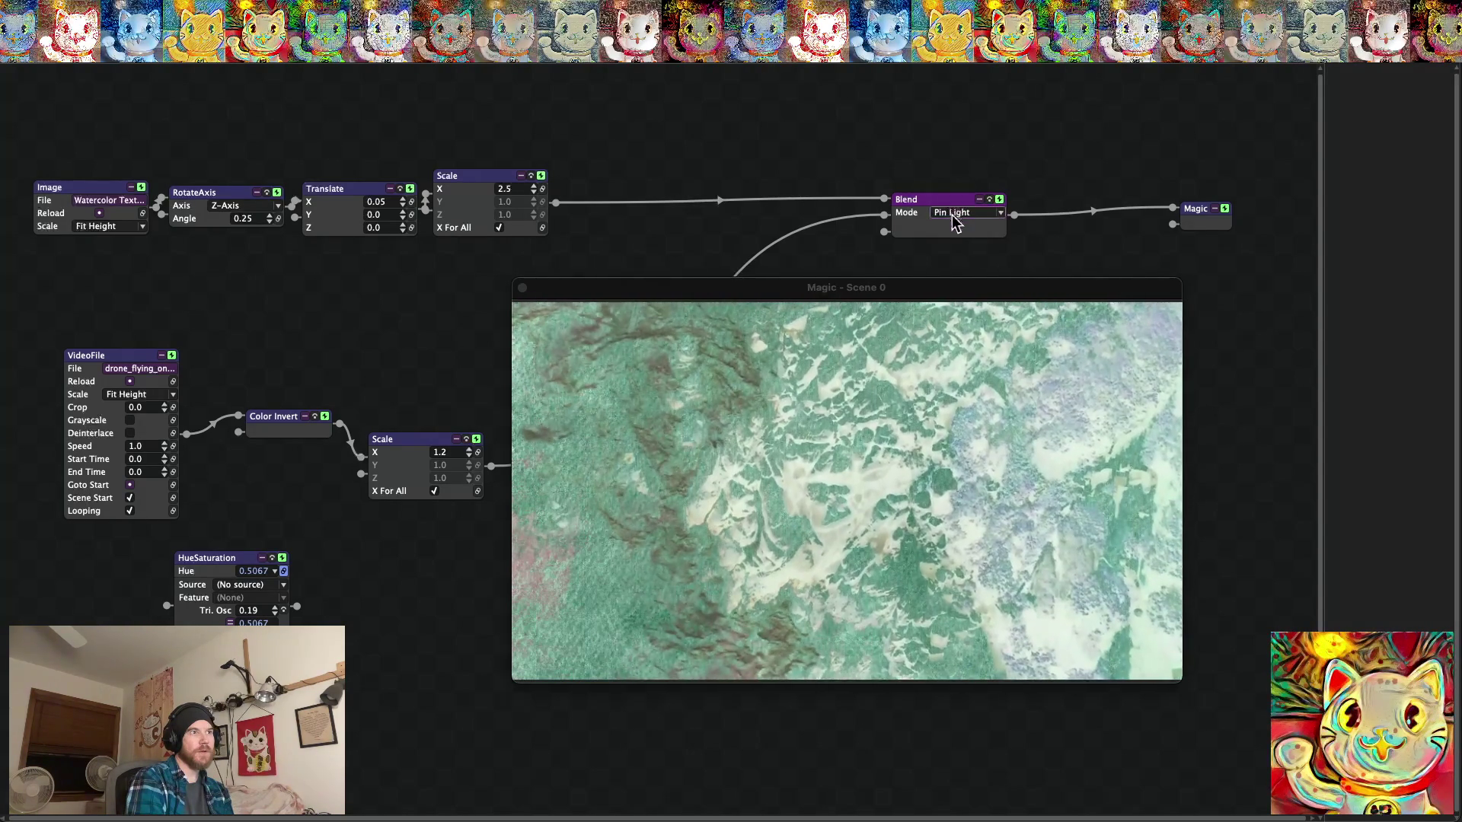
pyautogui.click(960, 213)
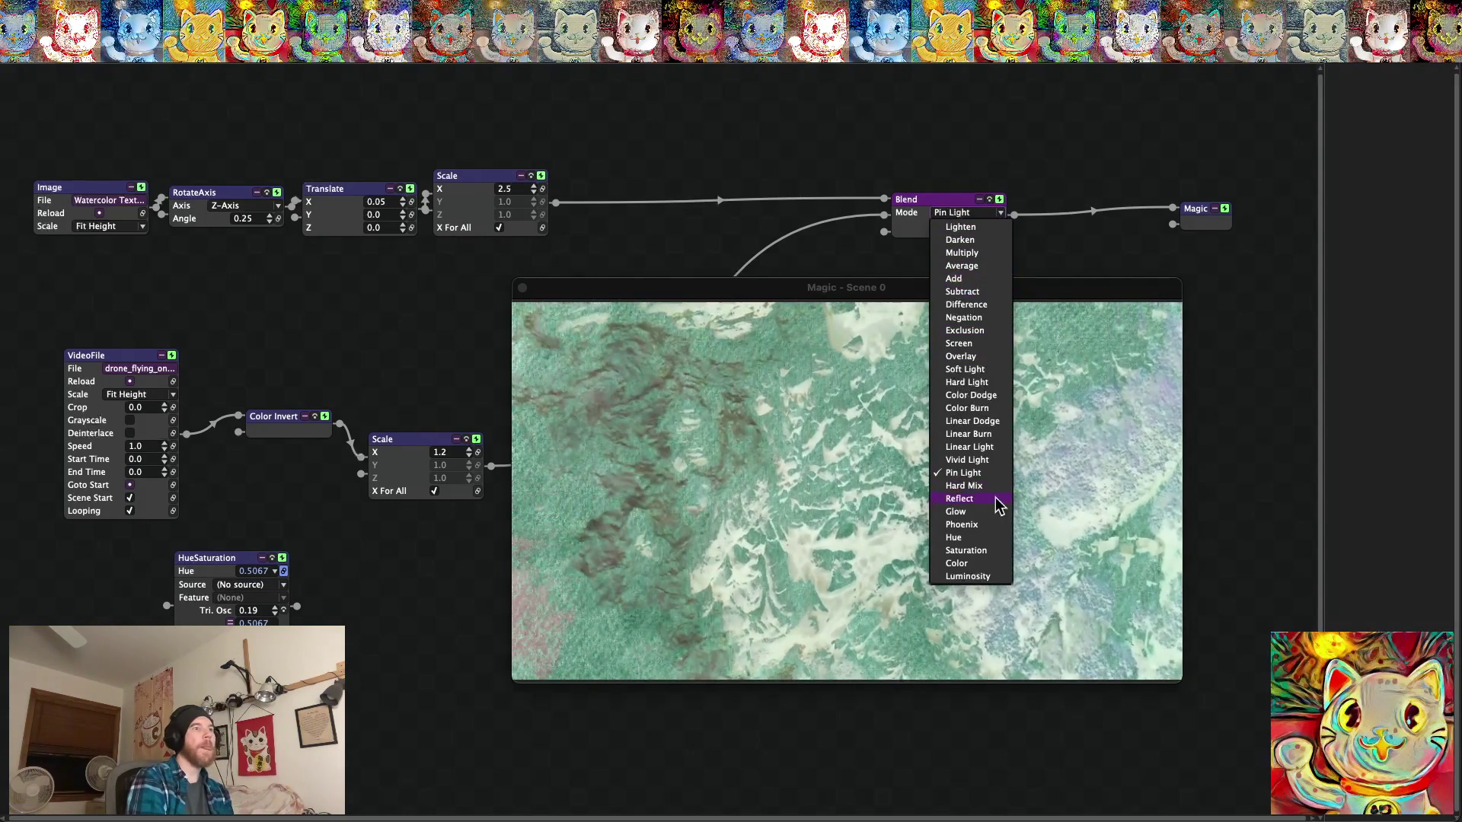
pyautogui.click(967, 459)
pyautogui.moveTo(265, 424); pyautogui.dragTo(254, 447)
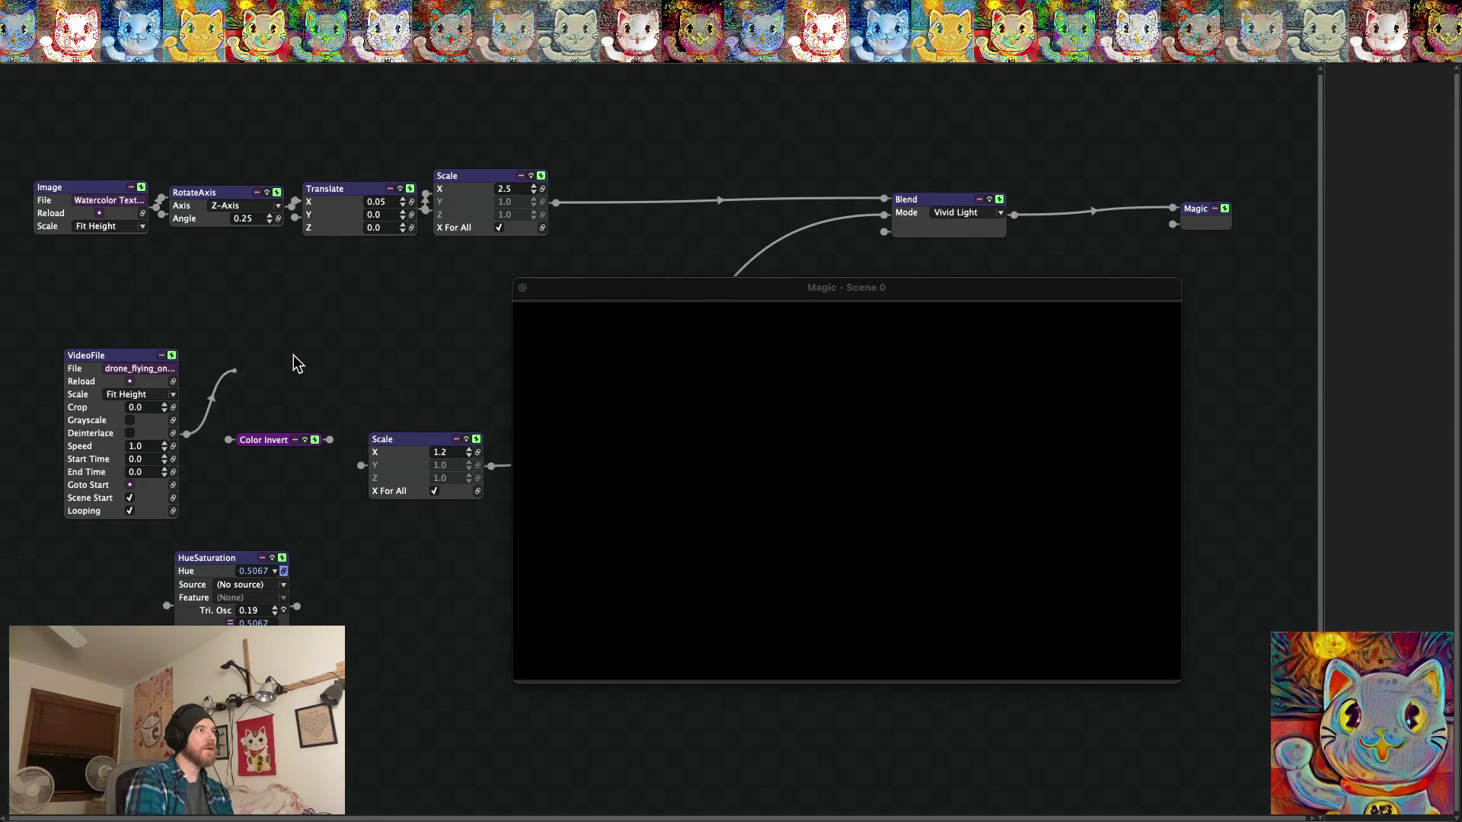
# Reconnect the video to Scale and try Pin Light, Hard Mix, Hard Light, Soft Light and Exclusion.
pyautogui.moveTo(361, 465); pyautogui.dragTo(361, 457)
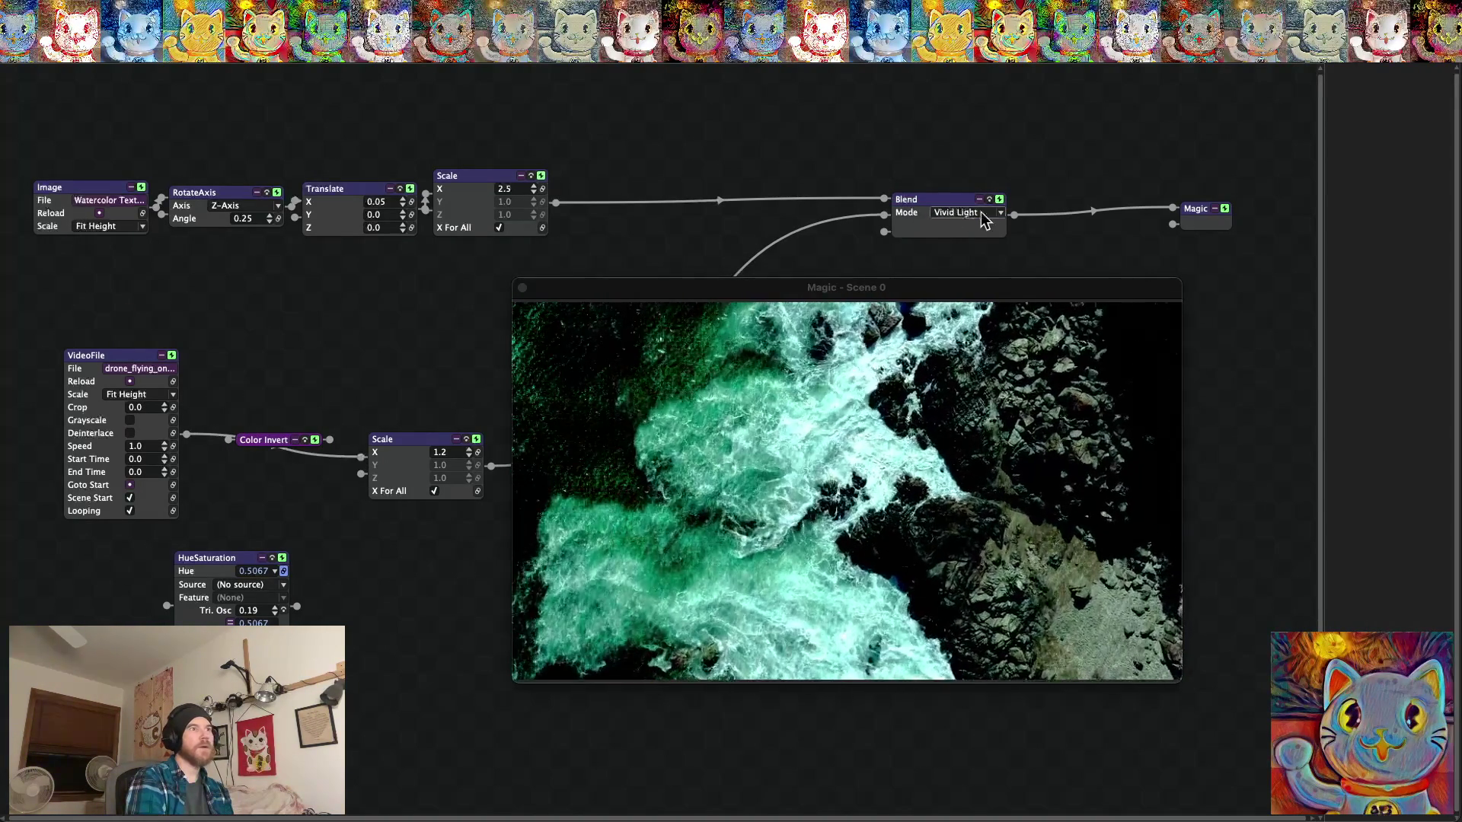
pyautogui.click(981, 215)
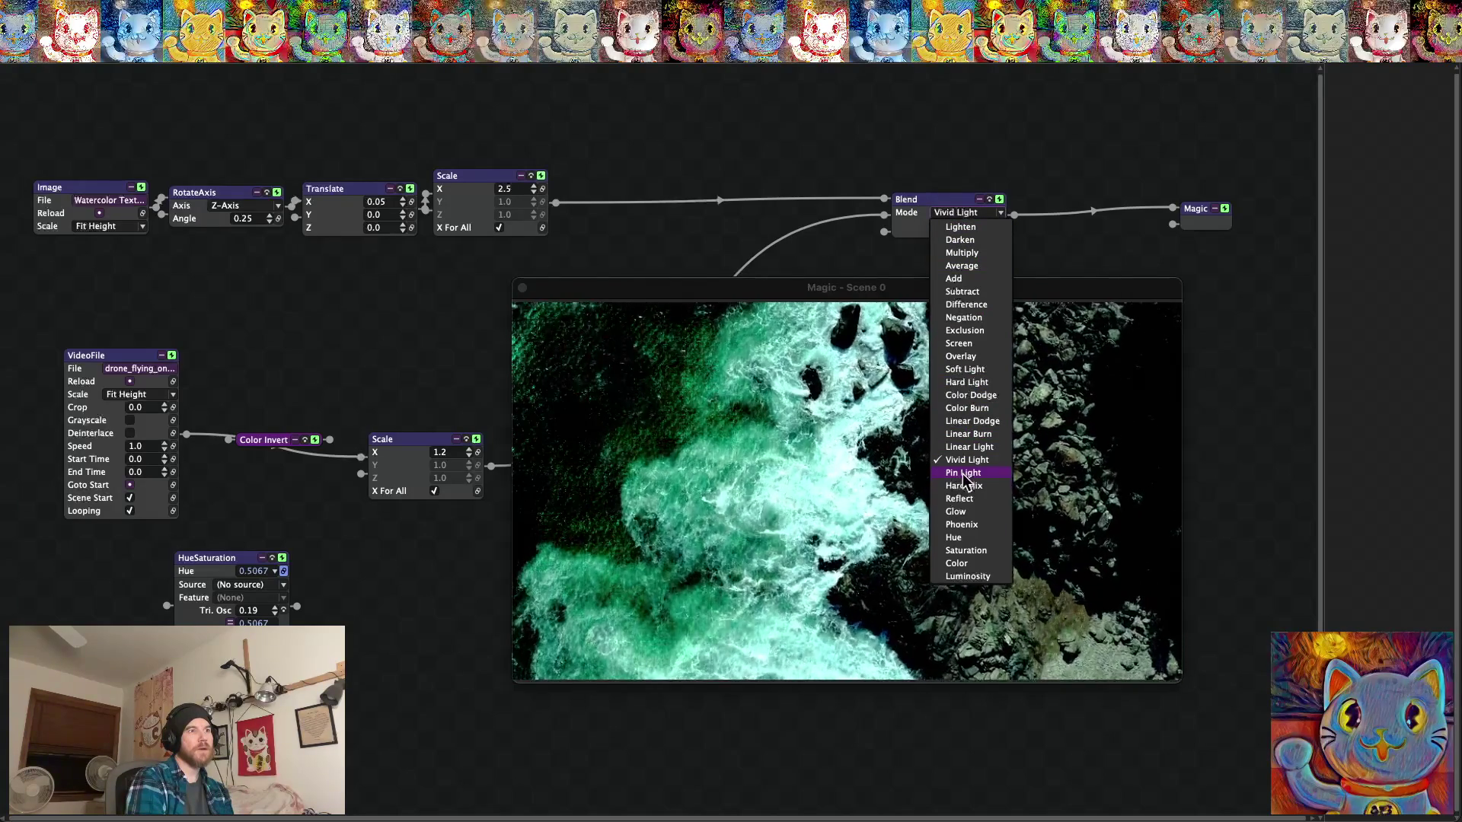
pyautogui.click(963, 472)
pyautogui.click(967, 213)
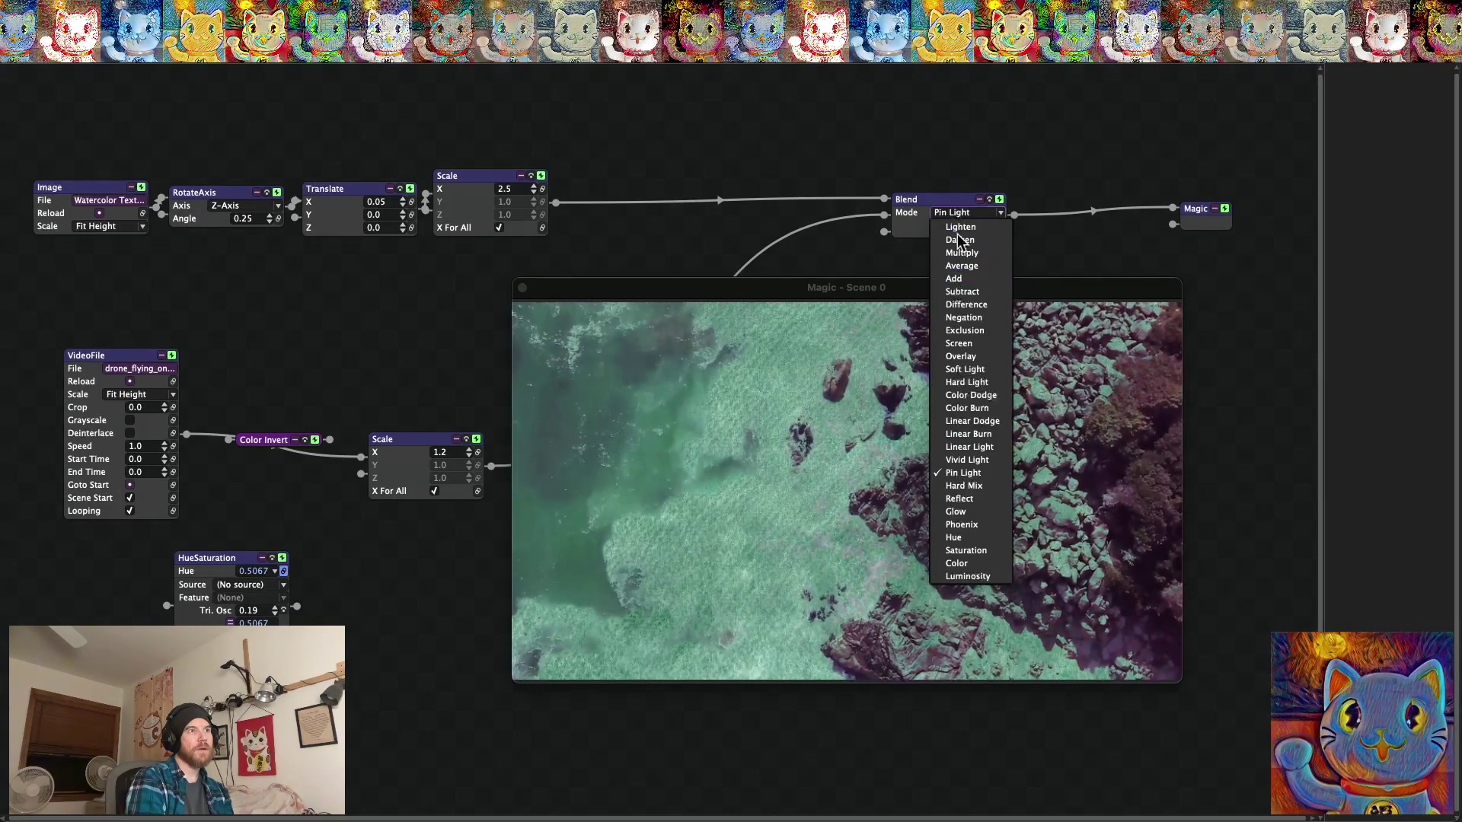
pyautogui.click(964, 485)
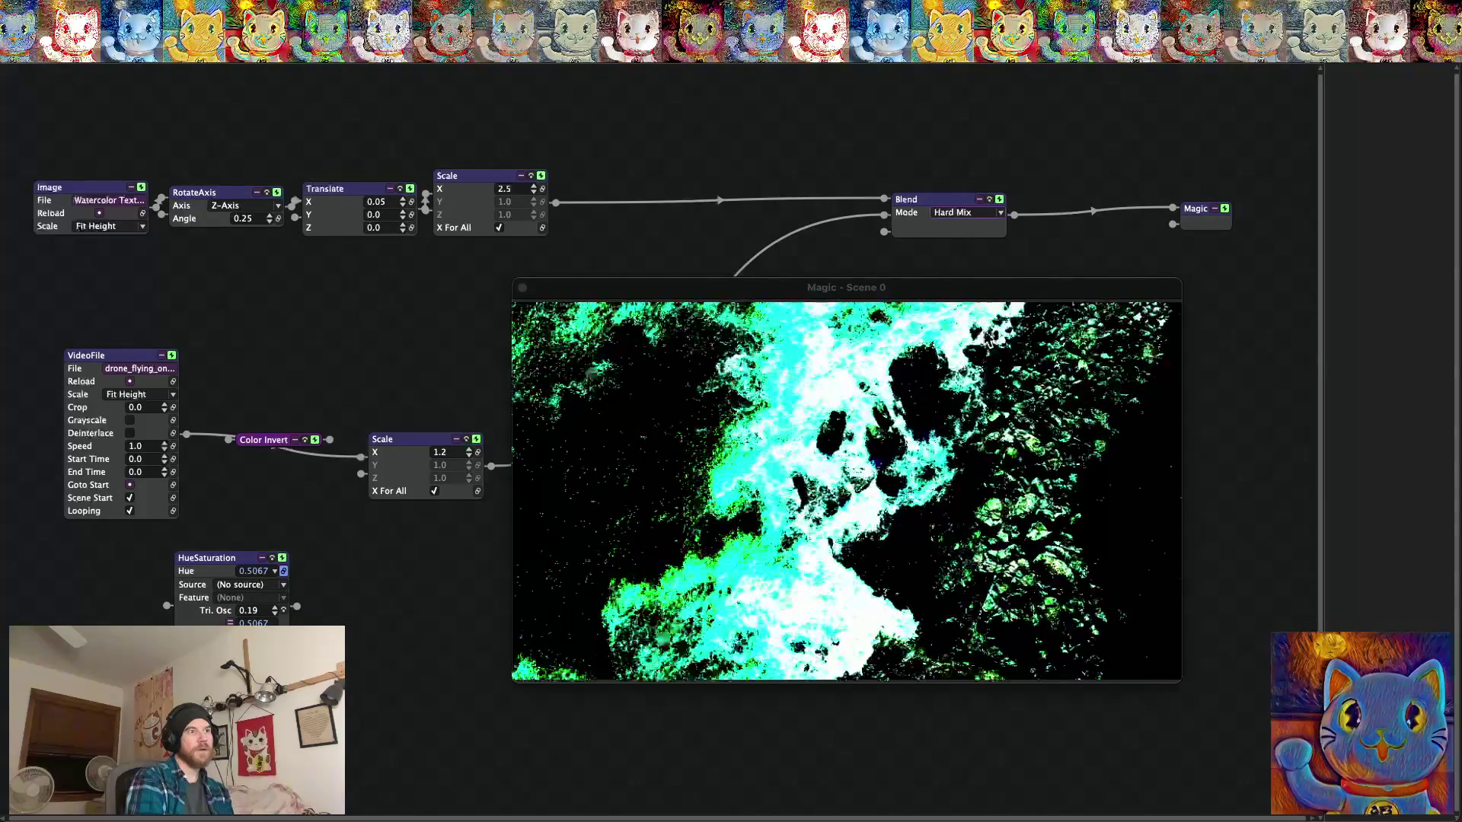
pyautogui.click(976, 215)
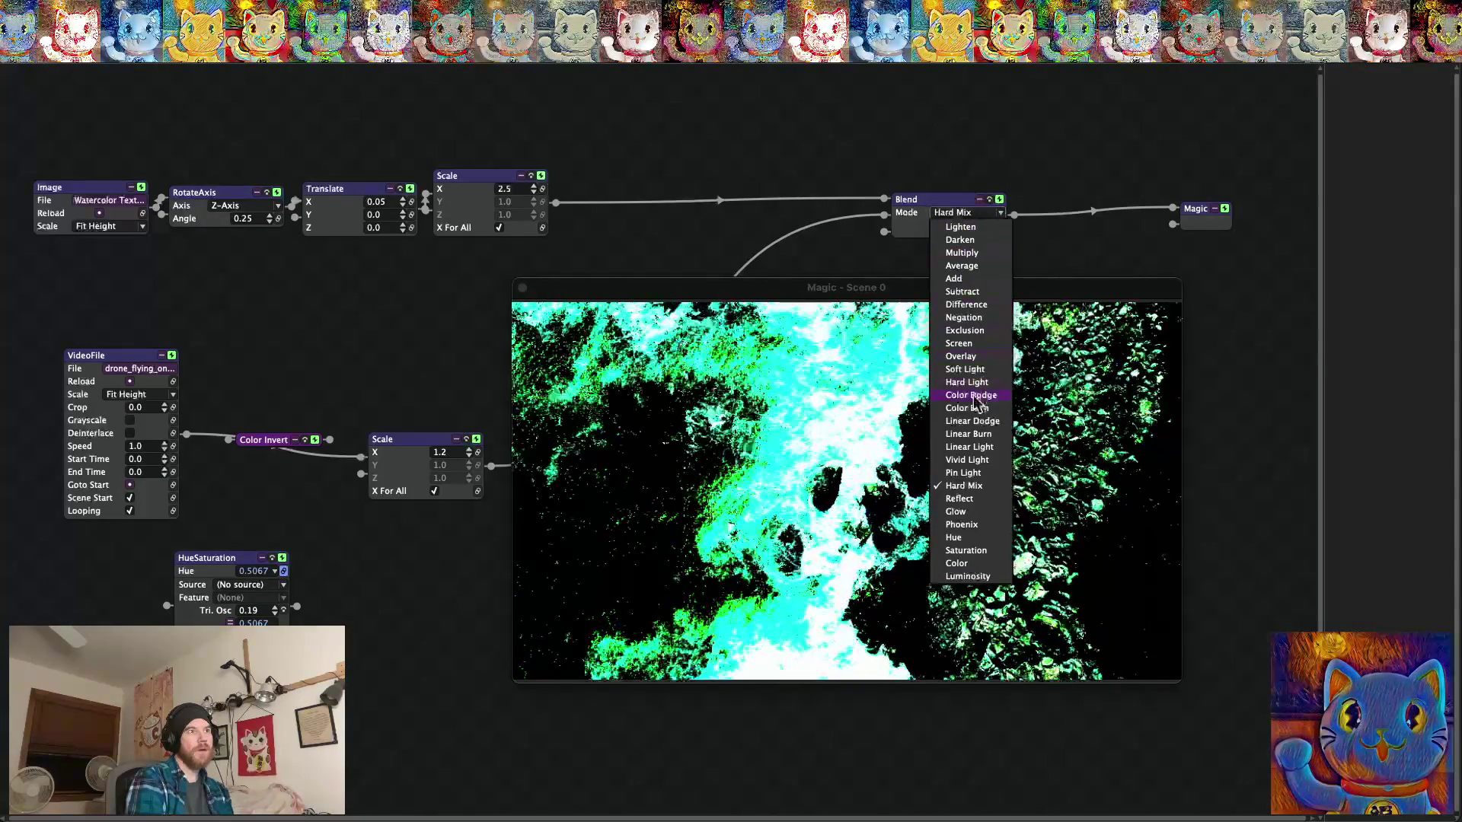
pyautogui.click(966, 382)
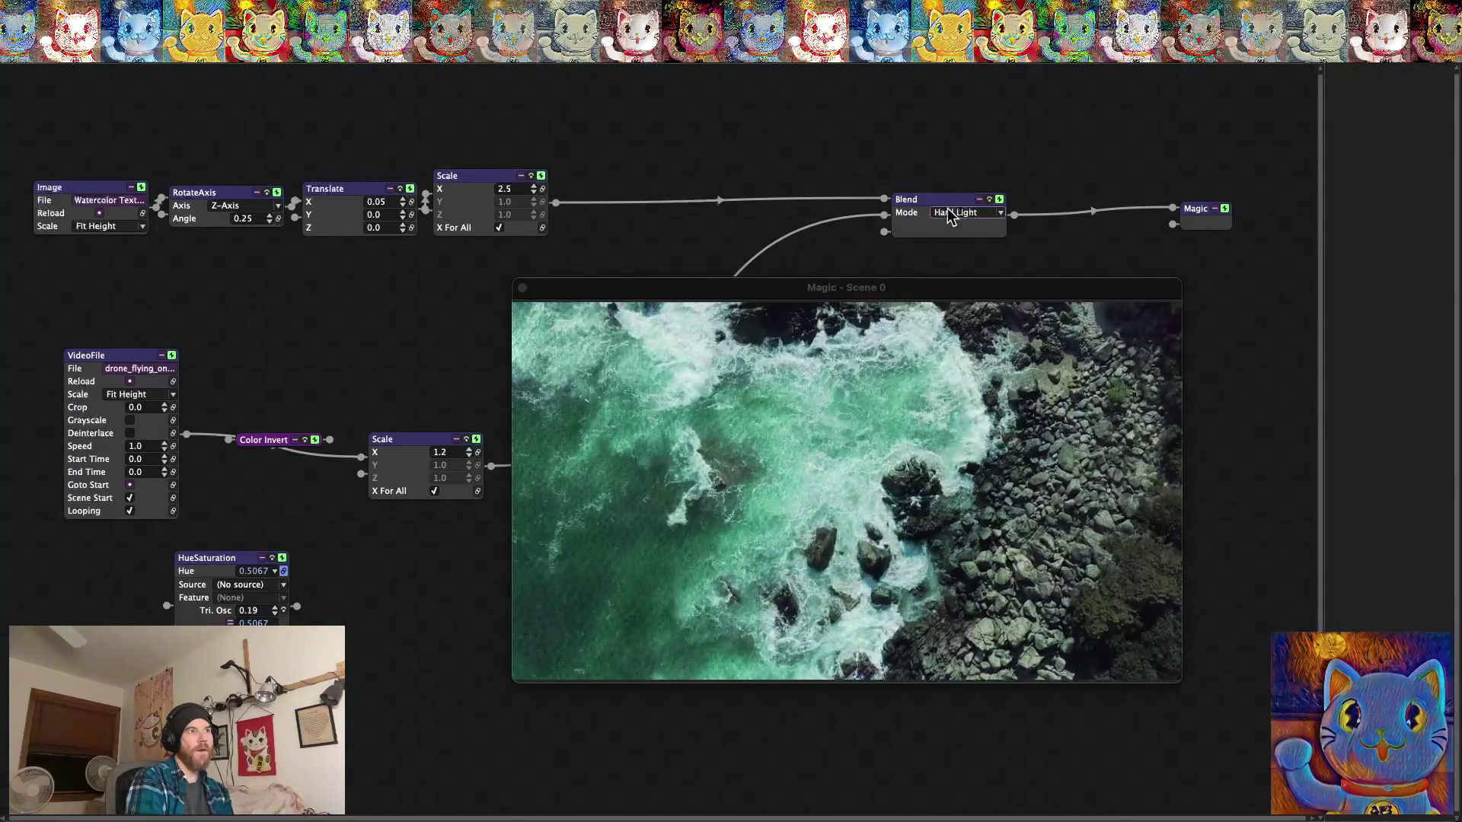
pyautogui.click(967, 213)
pyautogui.click(958, 369)
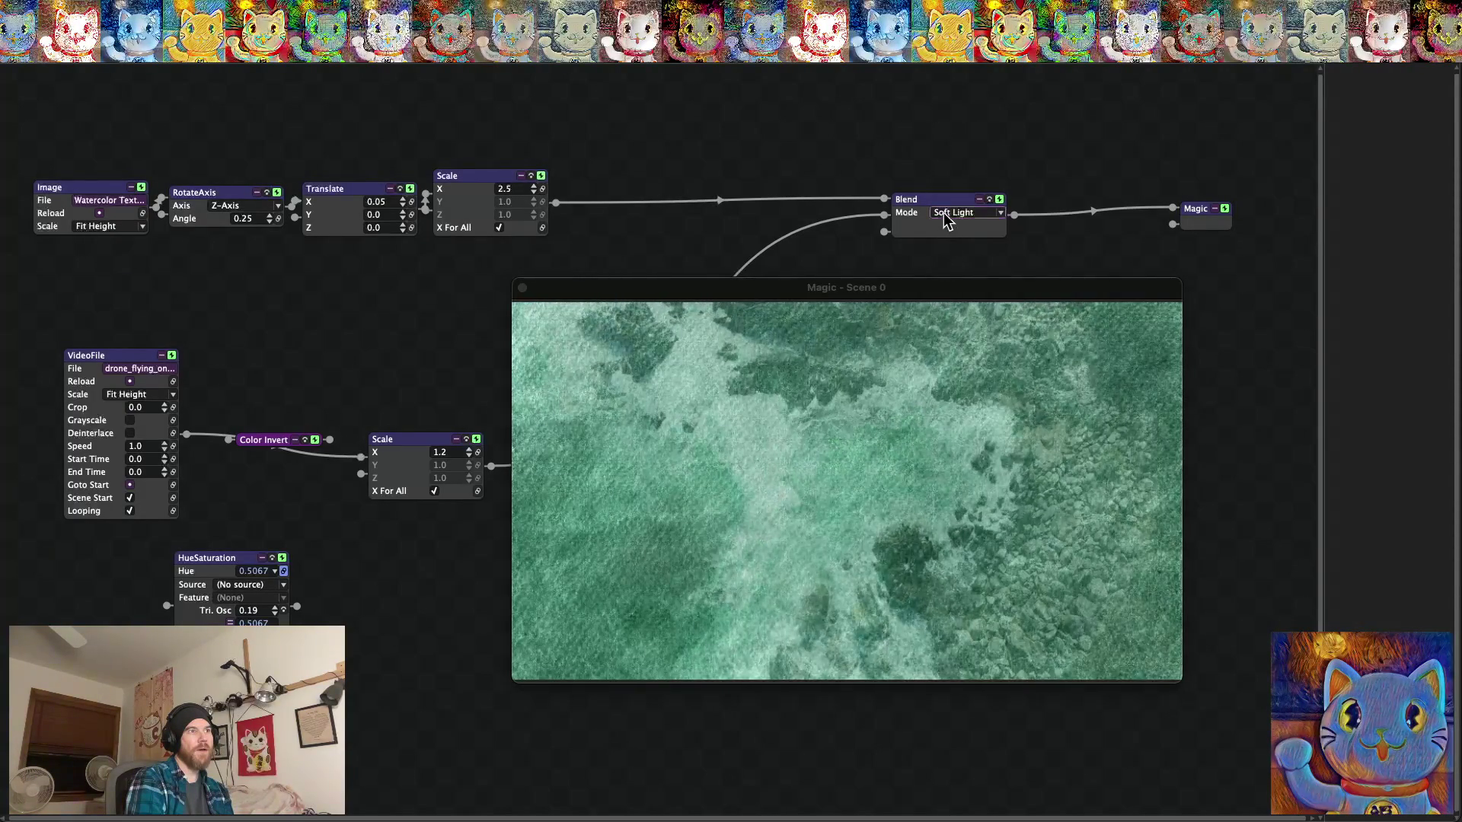
pyautogui.click(944, 214)
pyautogui.click(964, 331)
# Try the Negation, Difference, Subtract, Add and Phoenix blend modes.
pyautogui.click(944, 213)
pyautogui.click(951, 316)
pyautogui.click(955, 213)
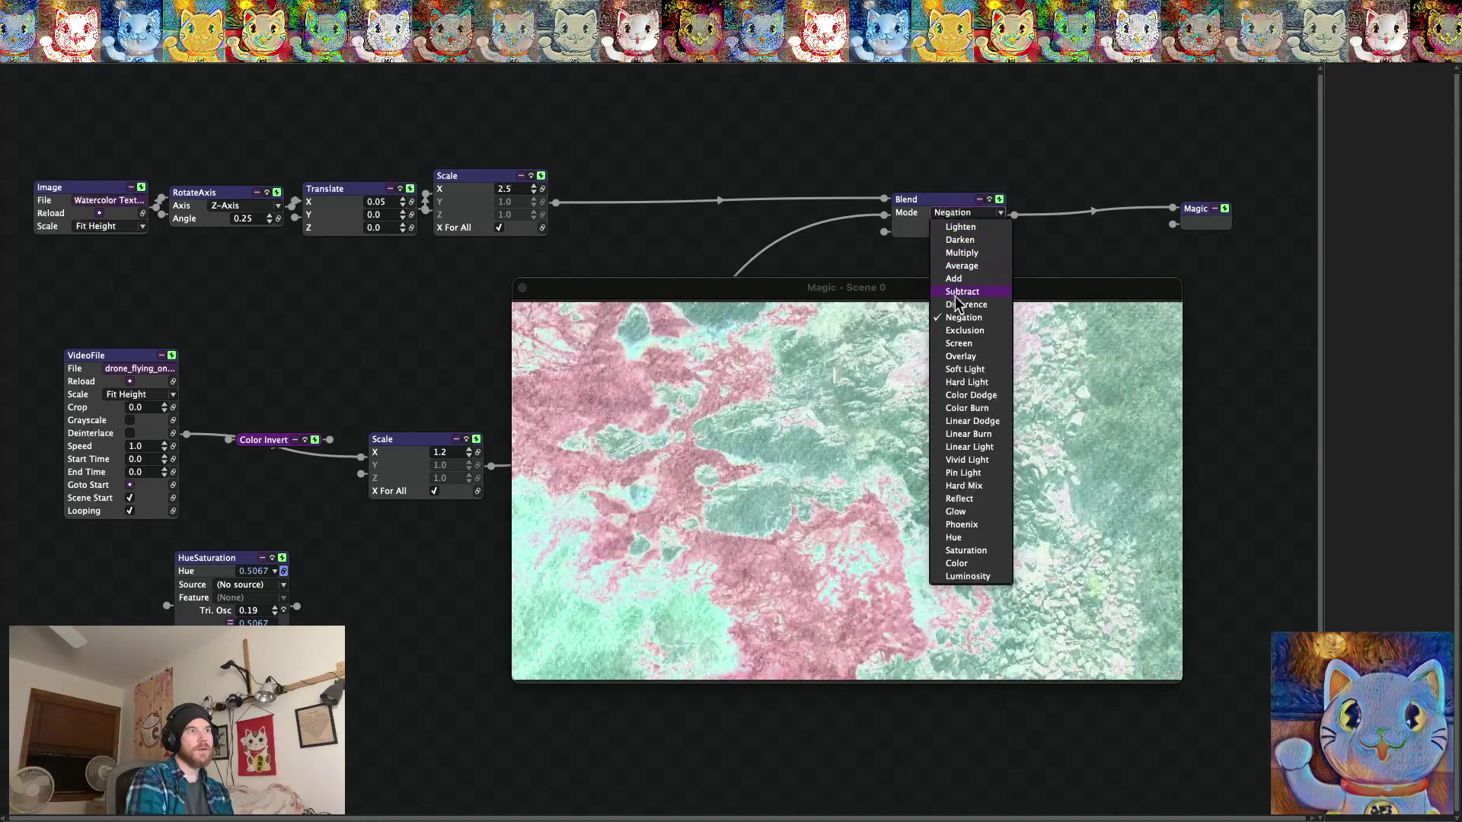
pyautogui.click(955, 305)
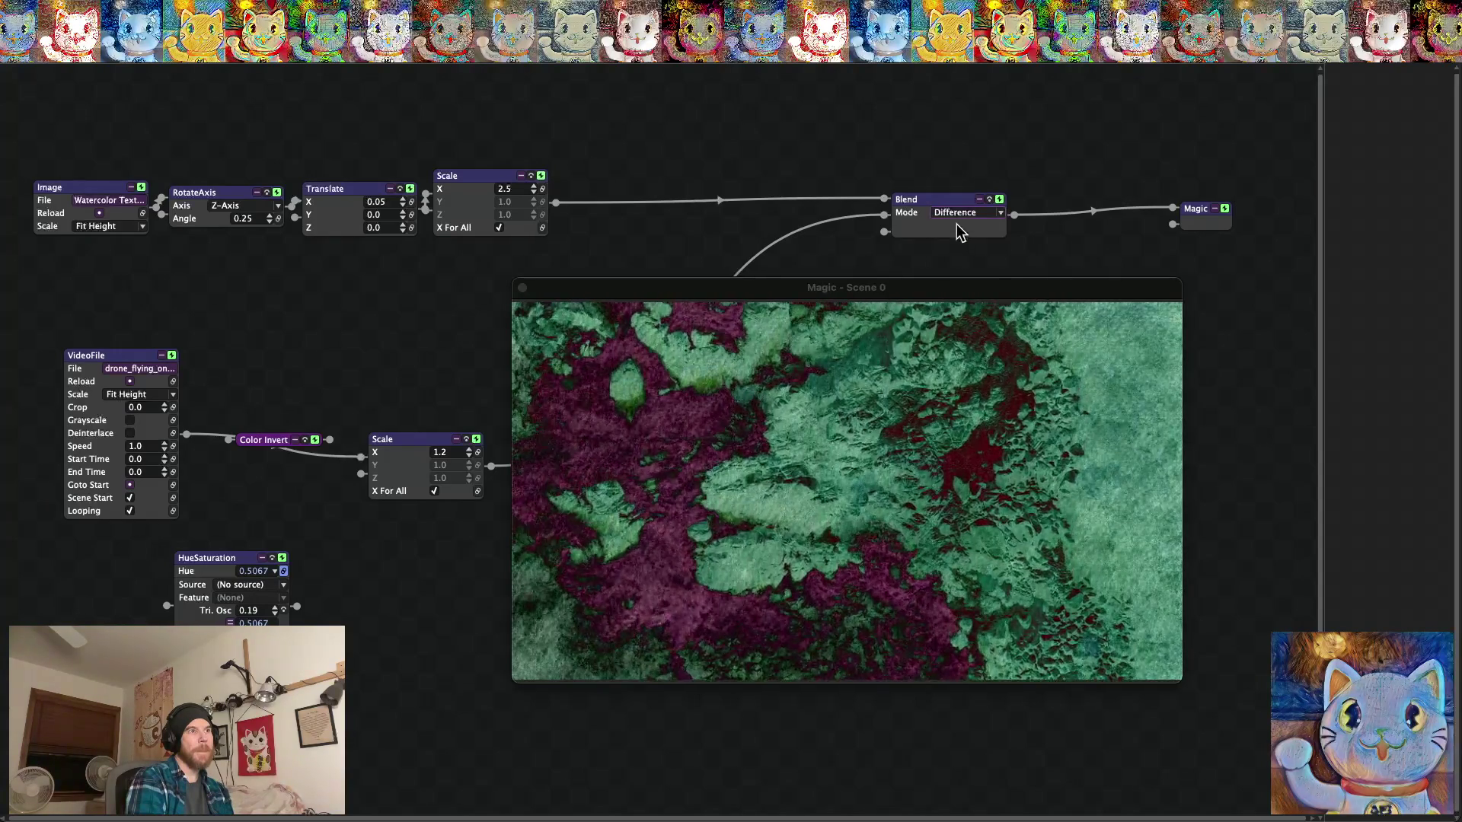
pyautogui.click(955, 213)
pyautogui.click(952, 292)
pyautogui.click(950, 214)
pyautogui.click(953, 279)
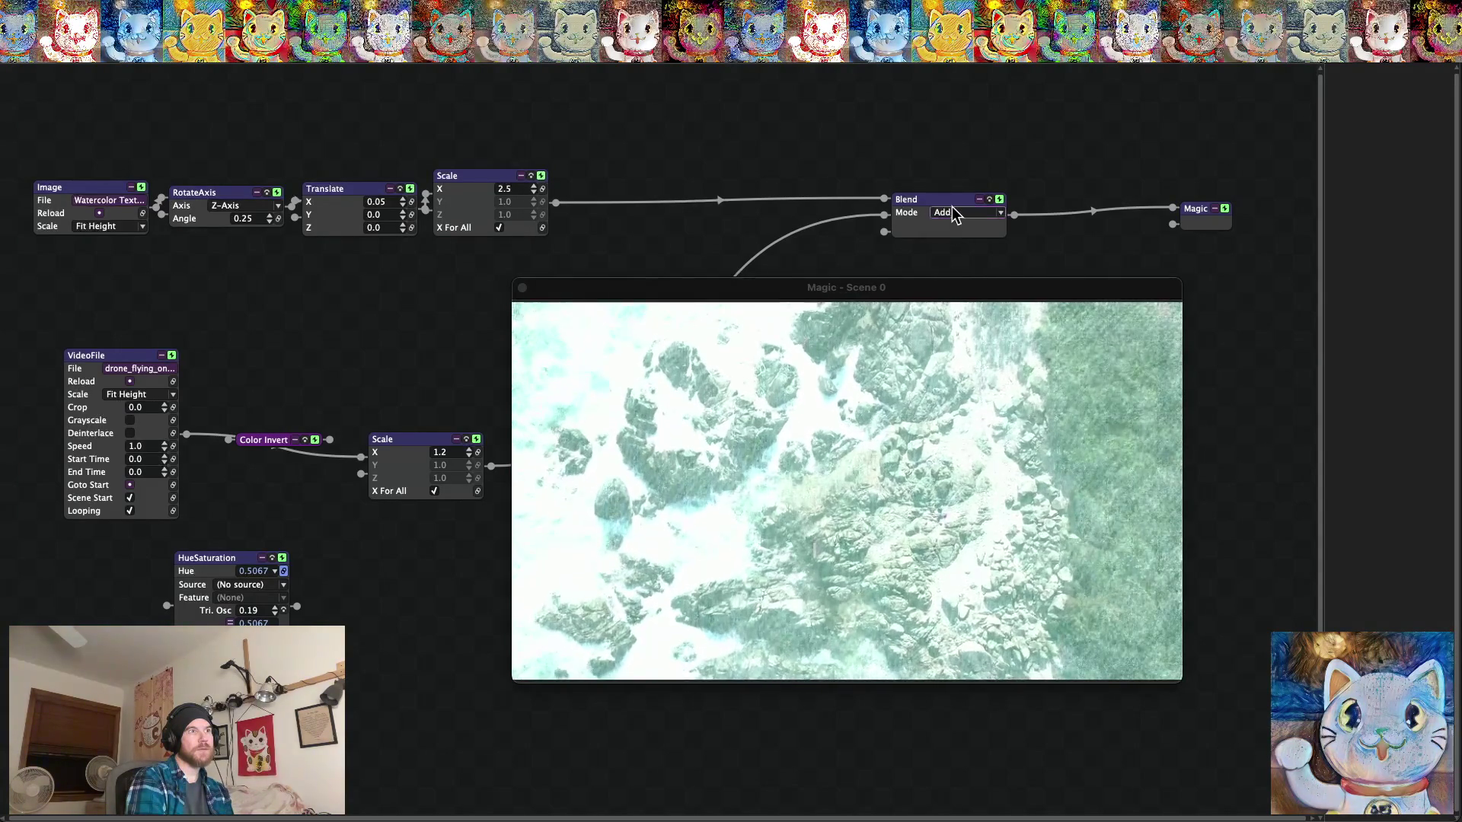
pyautogui.click(953, 213)
pyautogui.click(959, 524)
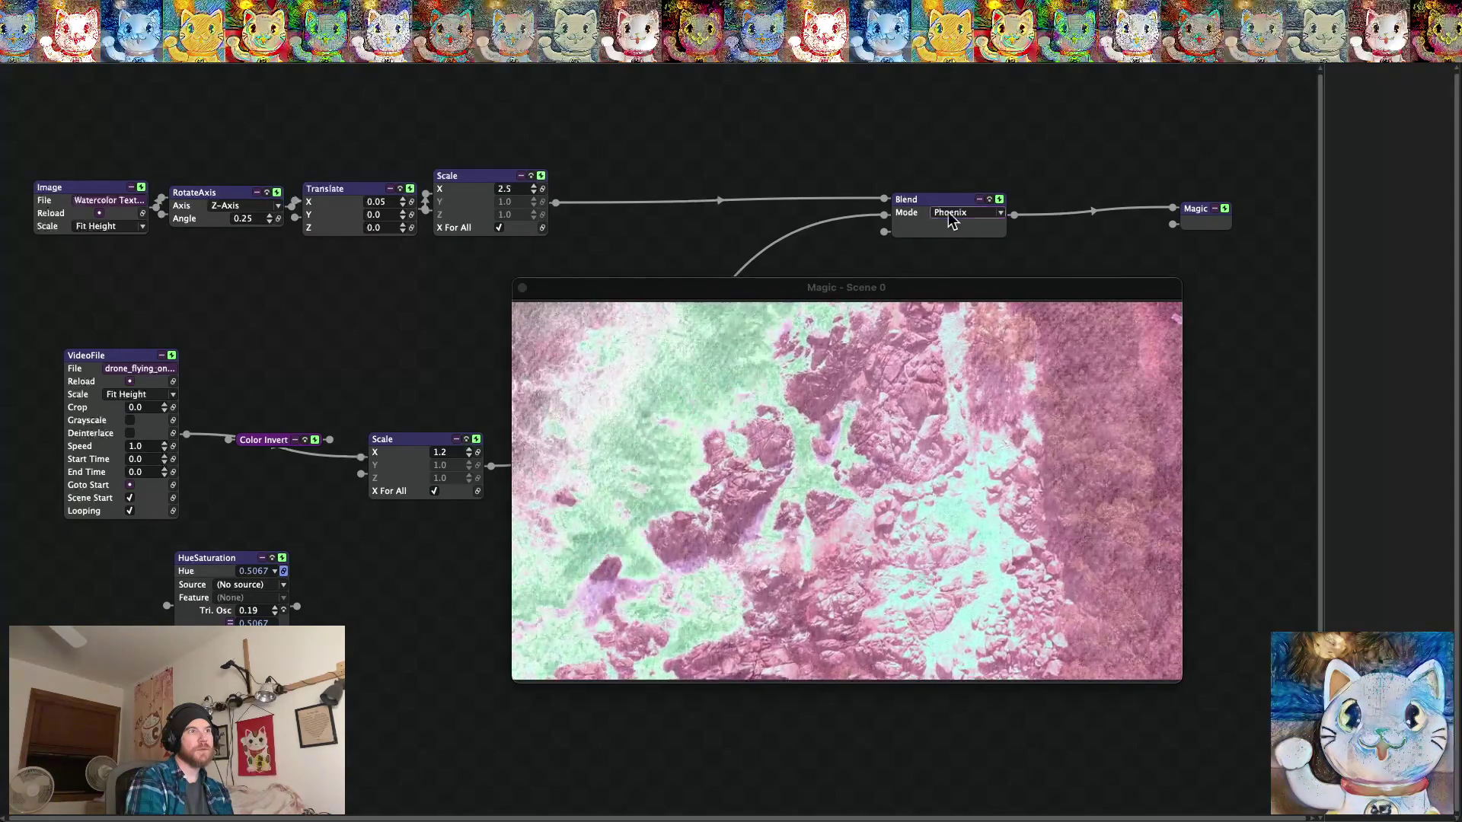
# Try Linear Burn, Linear Dodge and Color Burn, then set the blend to Exclusion.
pyautogui.click(950, 214)
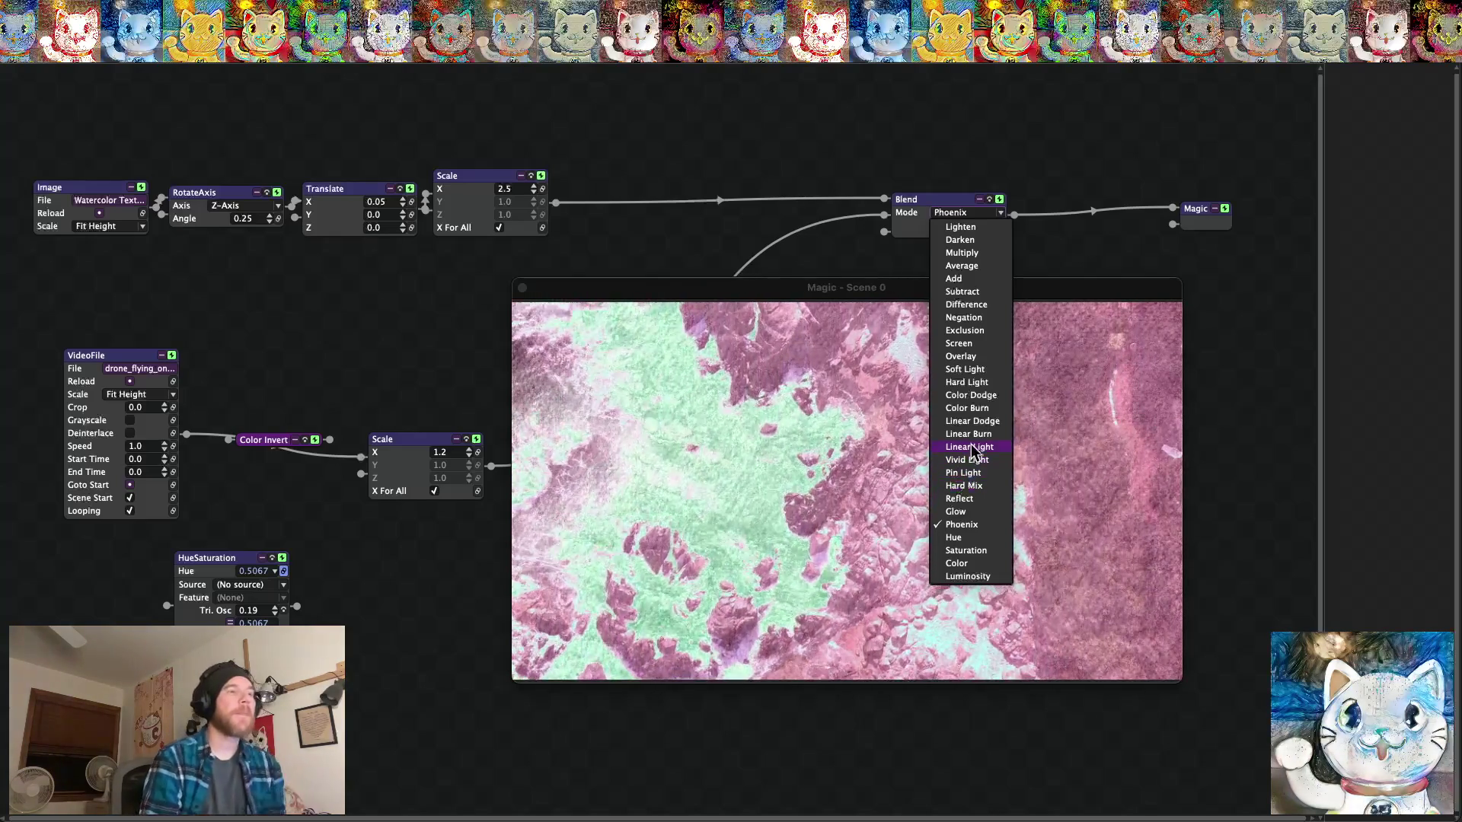
pyautogui.click(966, 434)
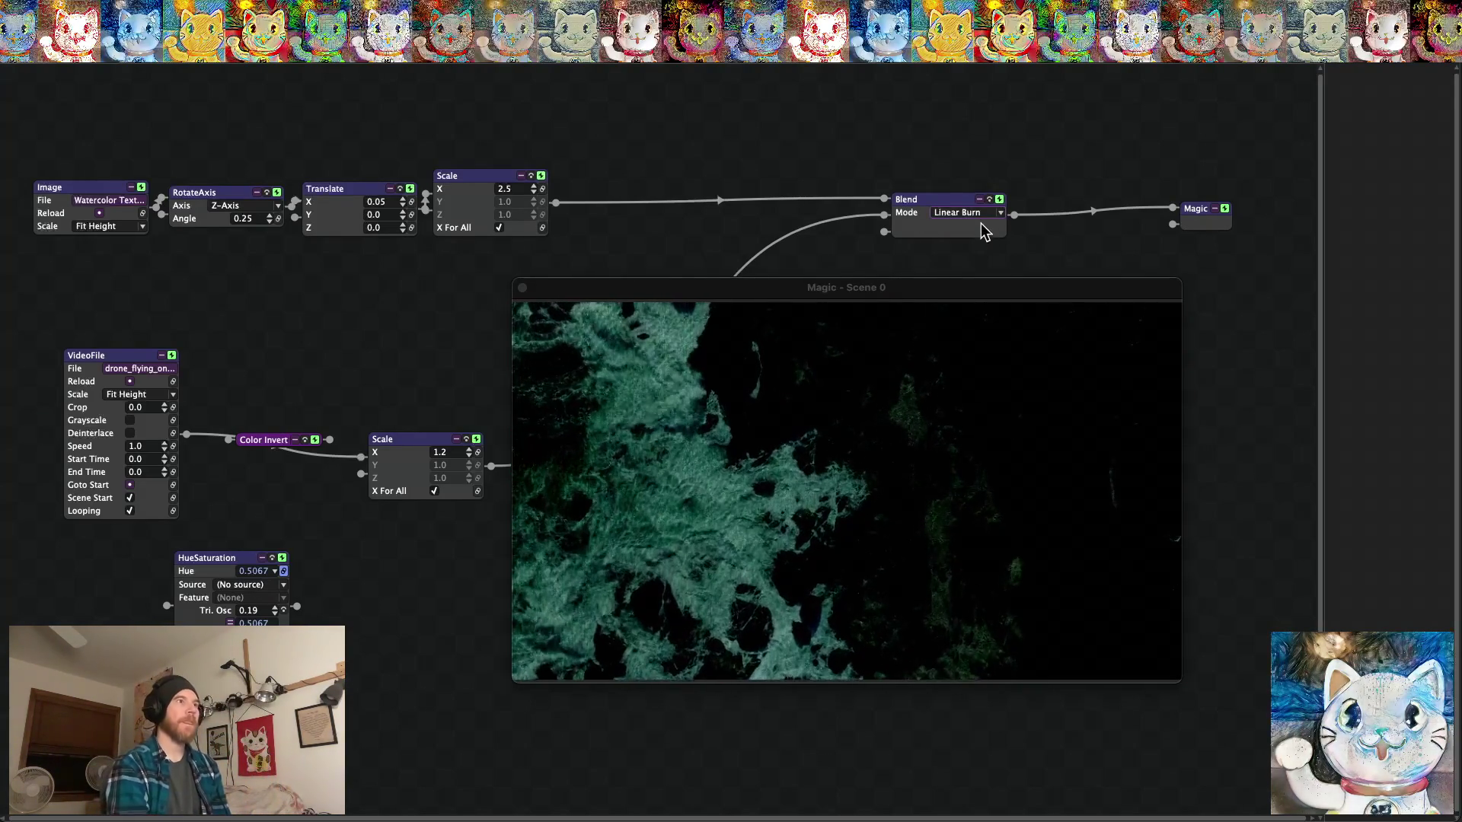
pyautogui.click(967, 215)
pyautogui.click(963, 421)
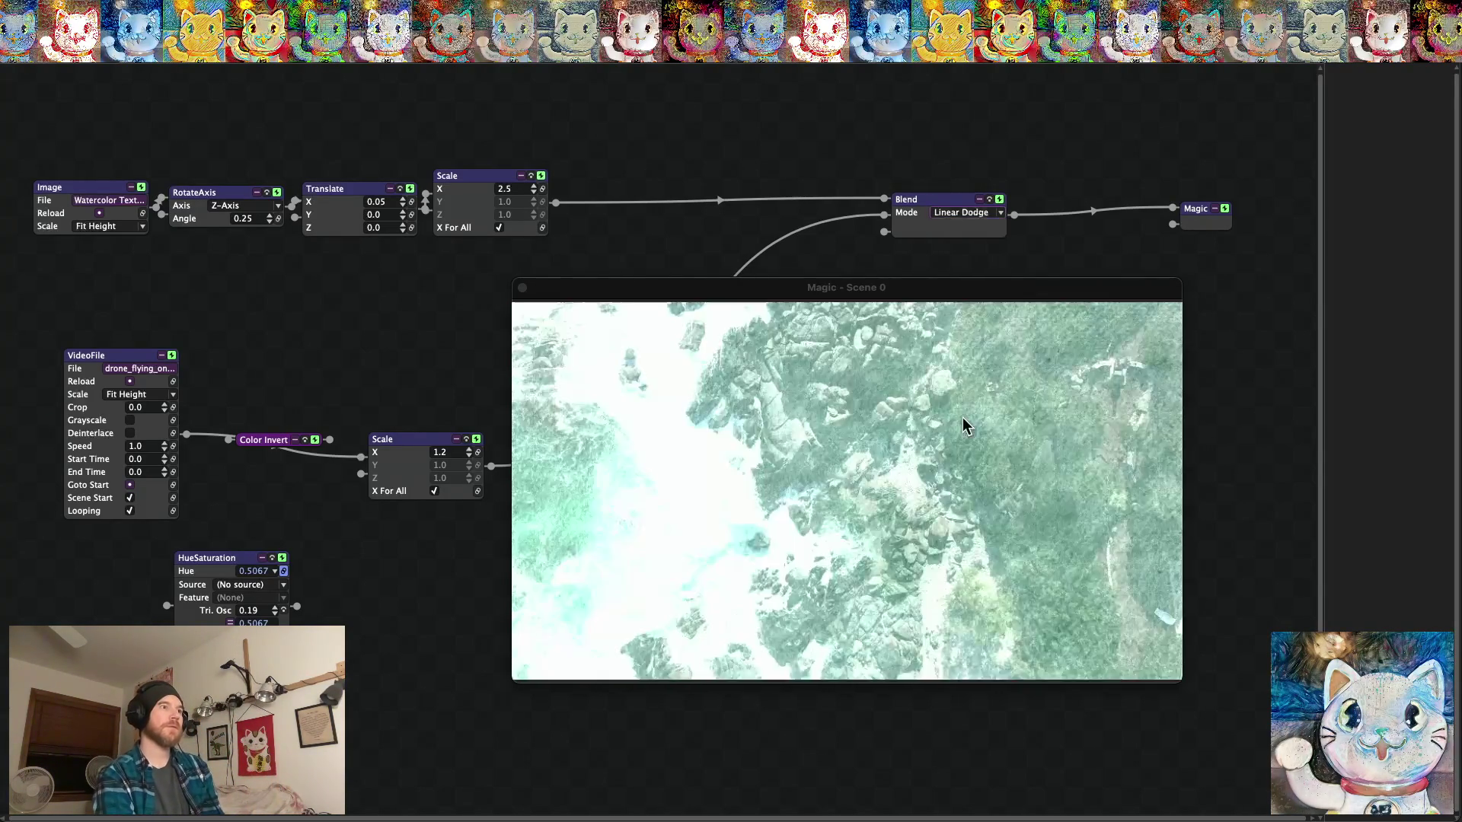
pyautogui.click(952, 213)
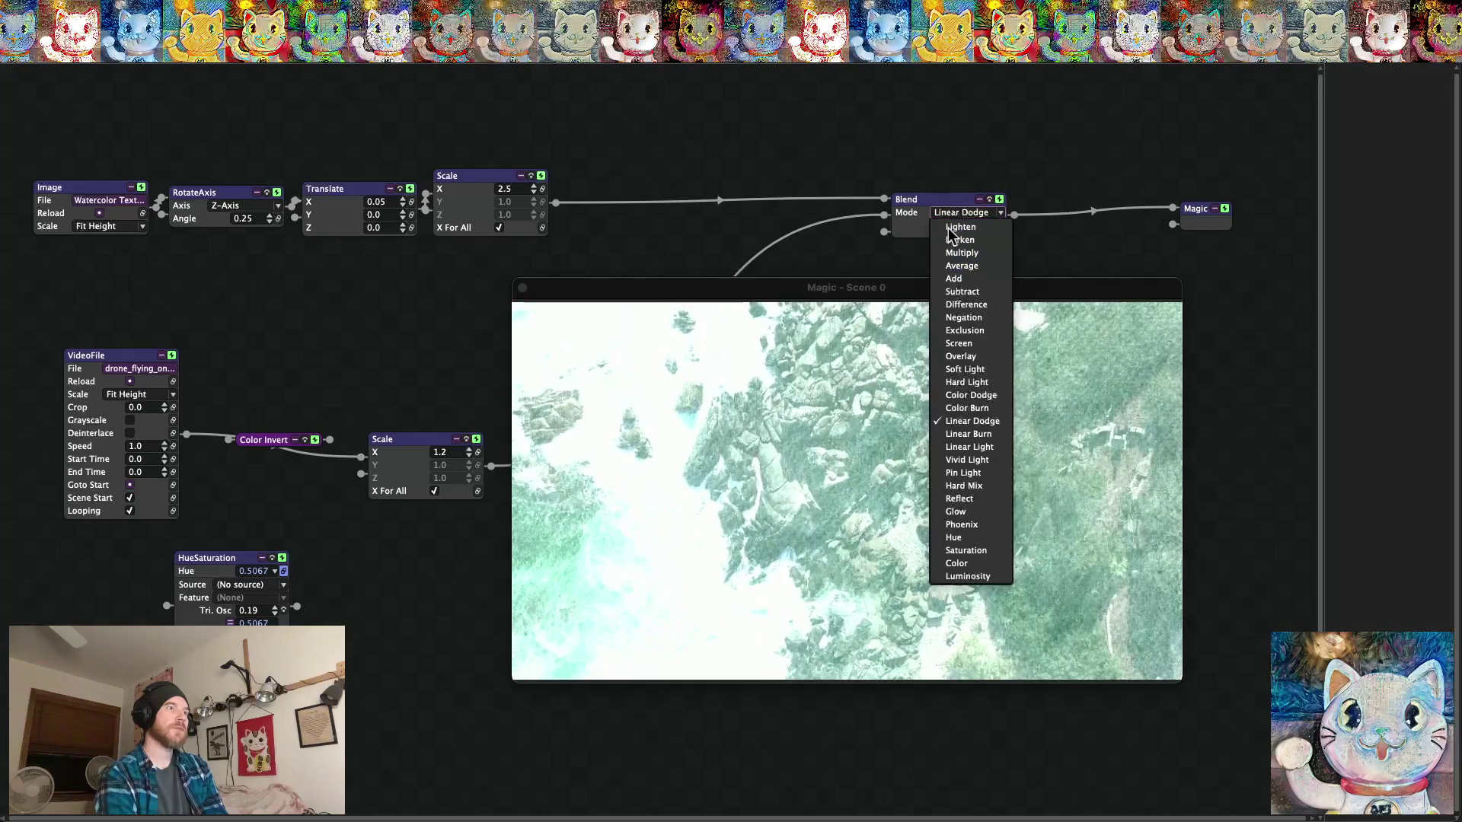
pyautogui.click(954, 411)
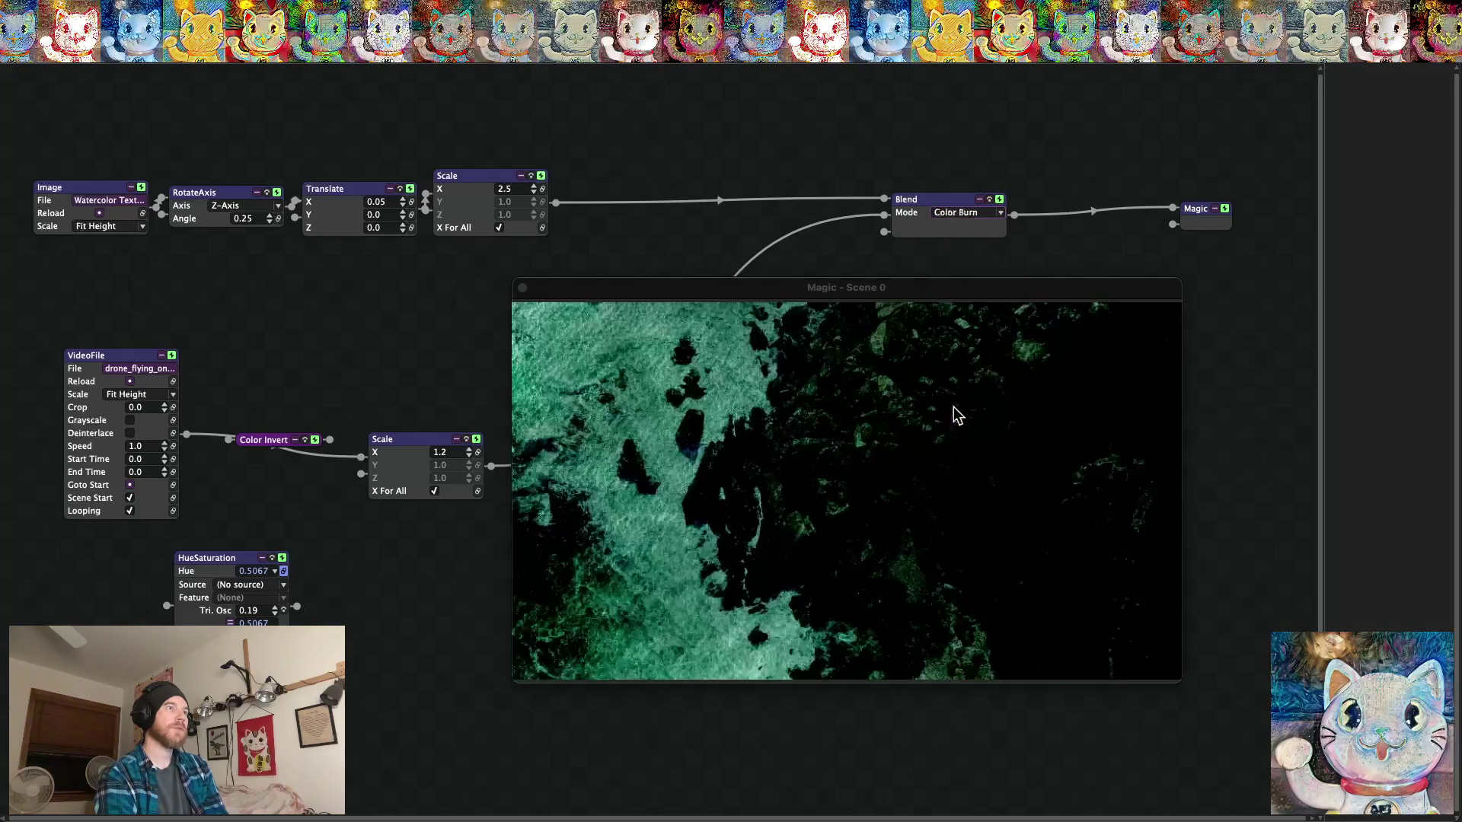
pyautogui.click(961, 213)
pyautogui.click(962, 332)
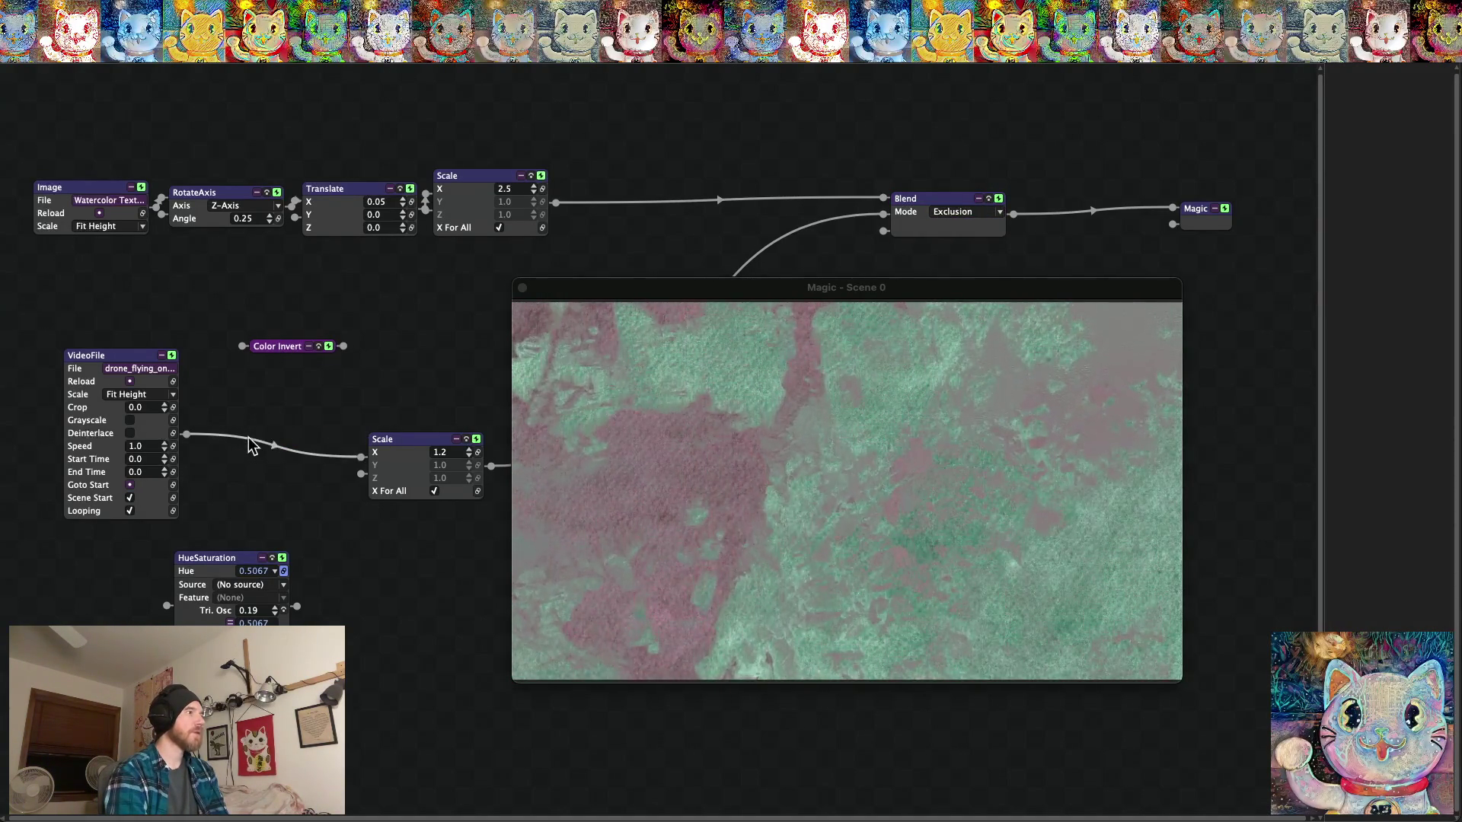
# Route the video through Color Invert, load the next texture, and try Negation, Difference, Subtract, Add, Phoenix.
pyautogui.moveTo(252, 447); pyautogui.dragTo(343, 347)
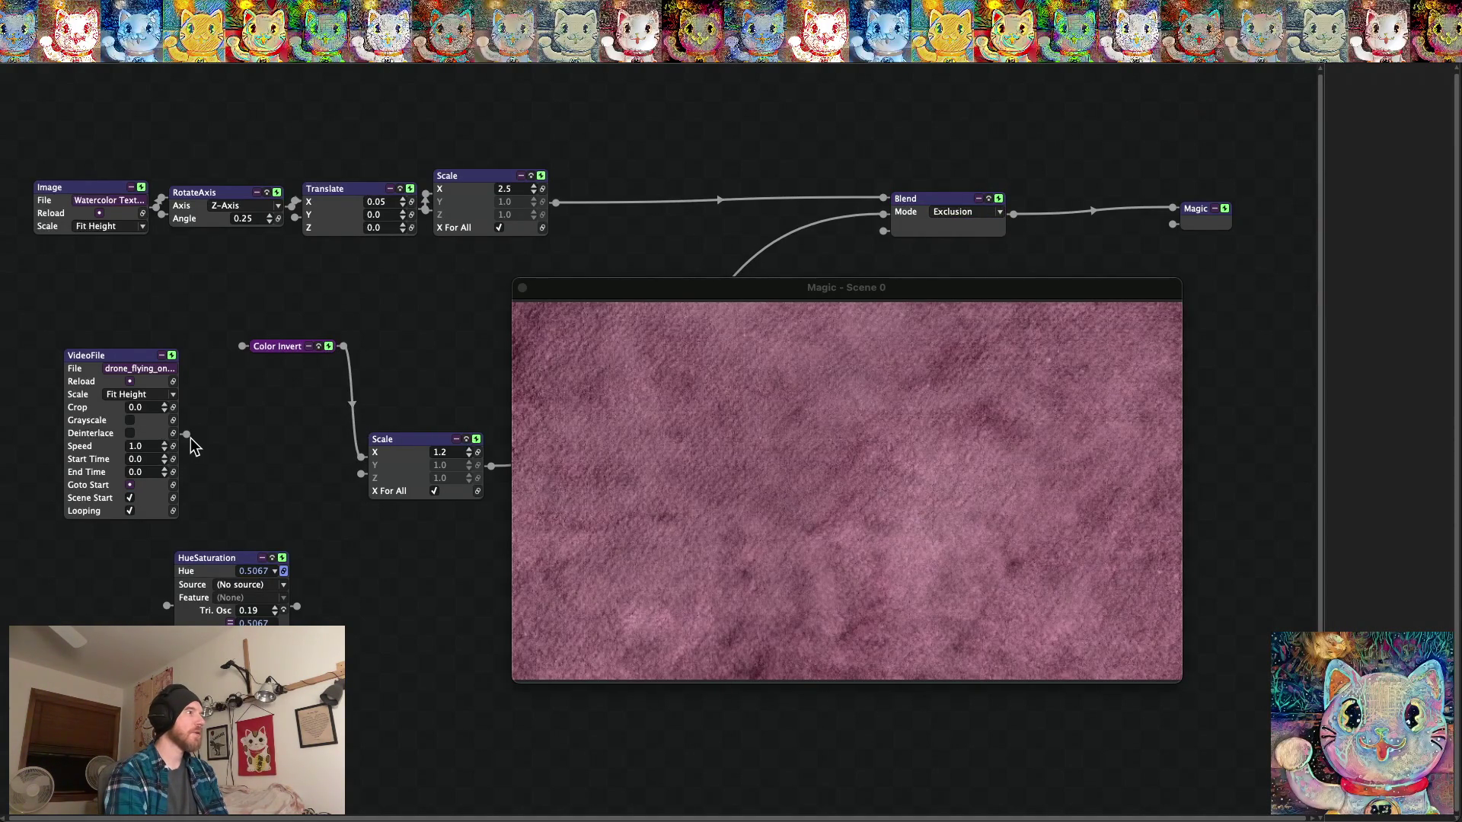
pyautogui.moveTo(187, 433); pyautogui.dragTo(242, 346)
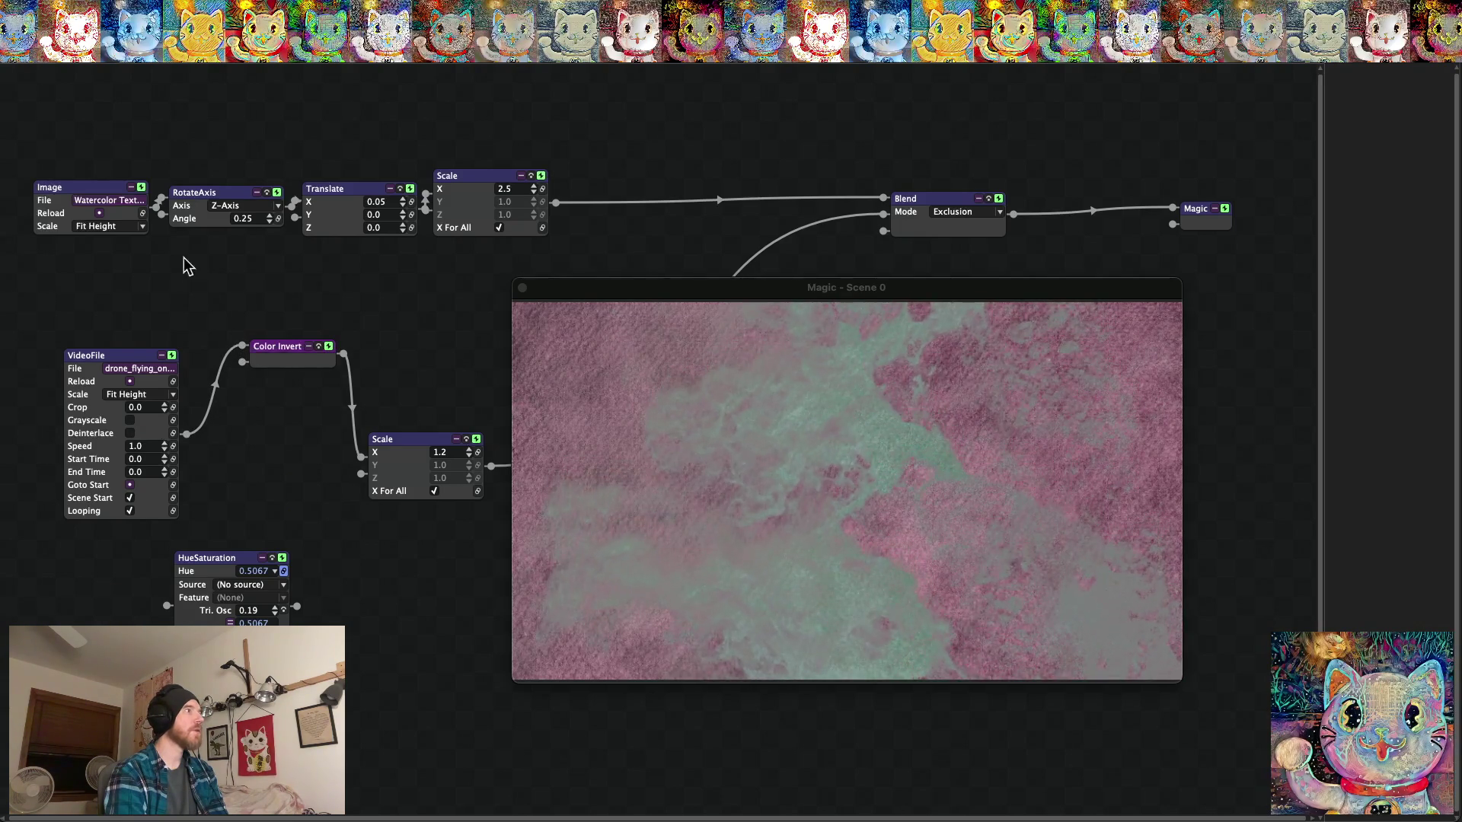
pyautogui.click(142, 203)
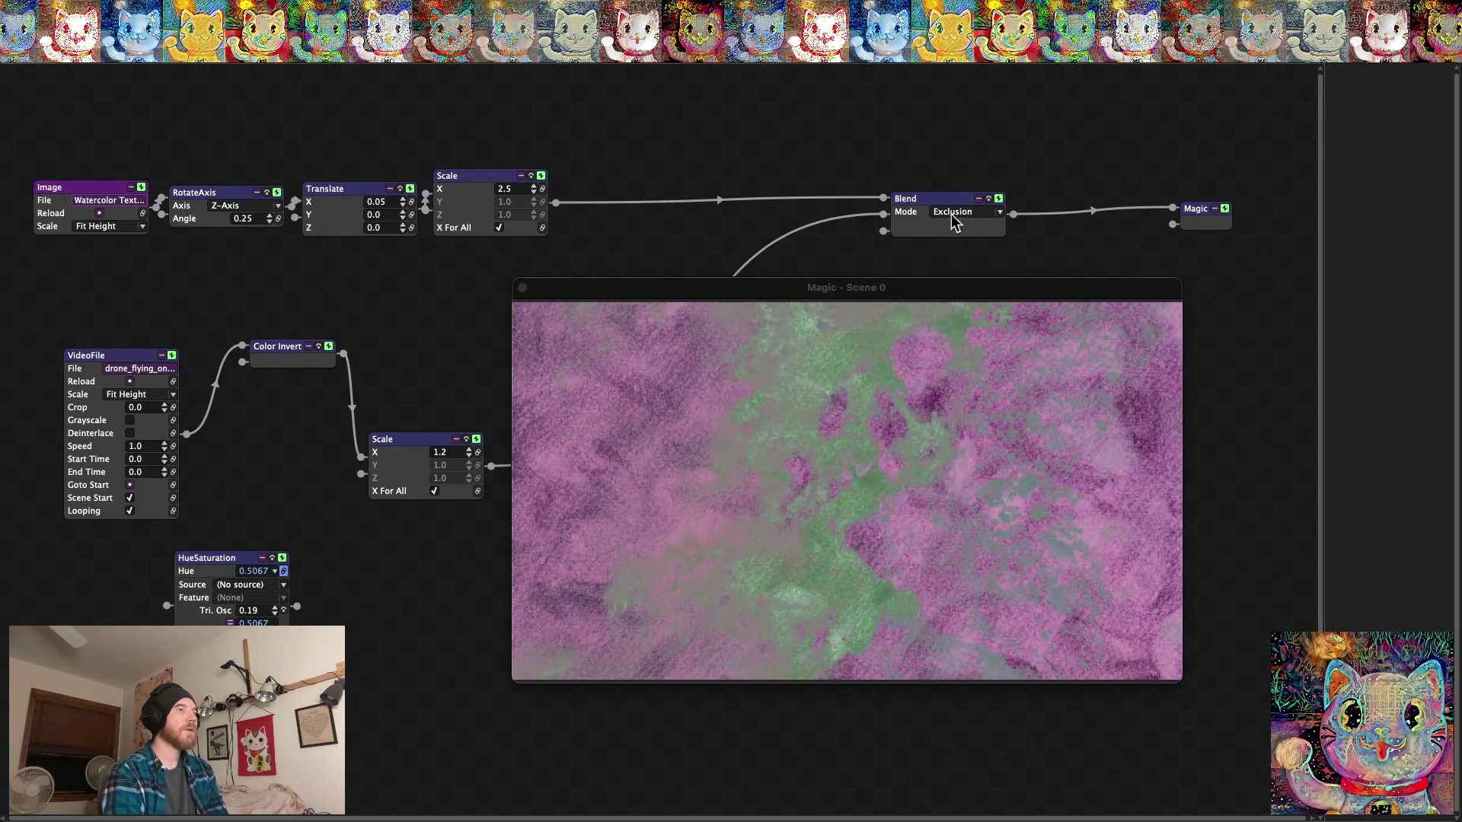
pyautogui.click(964, 317)
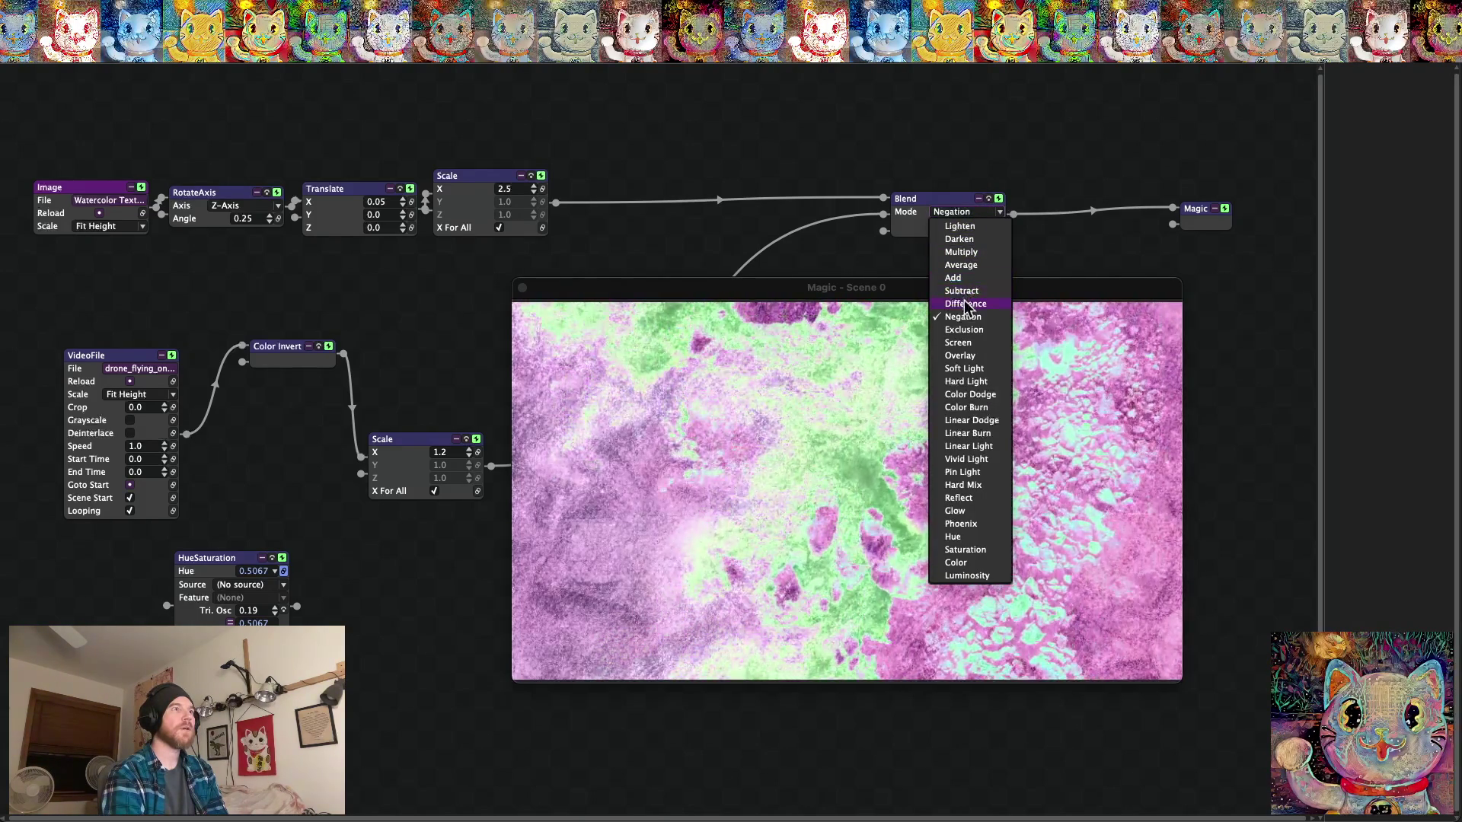
pyautogui.click(966, 304)
pyautogui.click(978, 213)
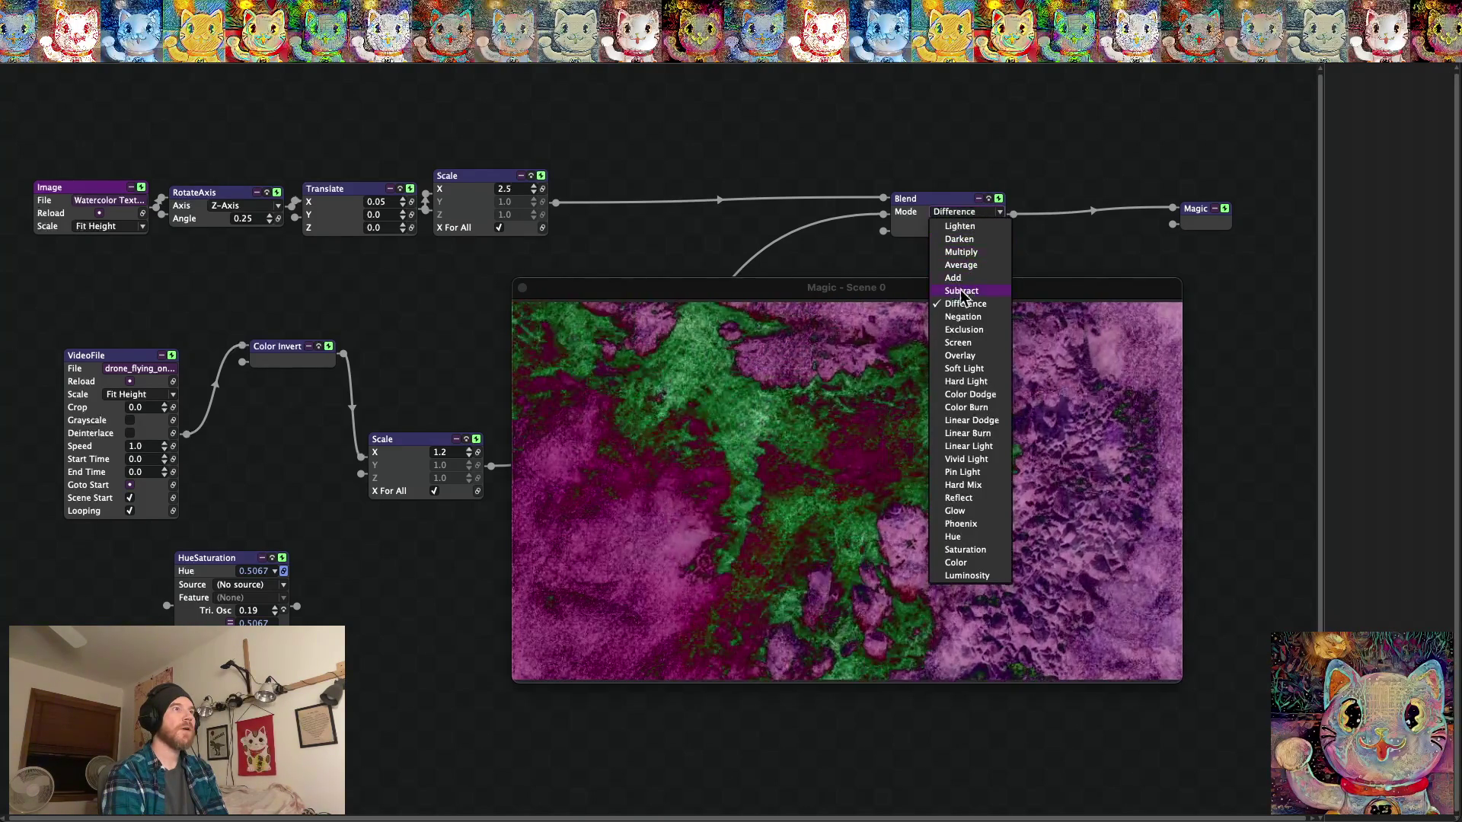
pyautogui.click(962, 291)
pyautogui.click(971, 217)
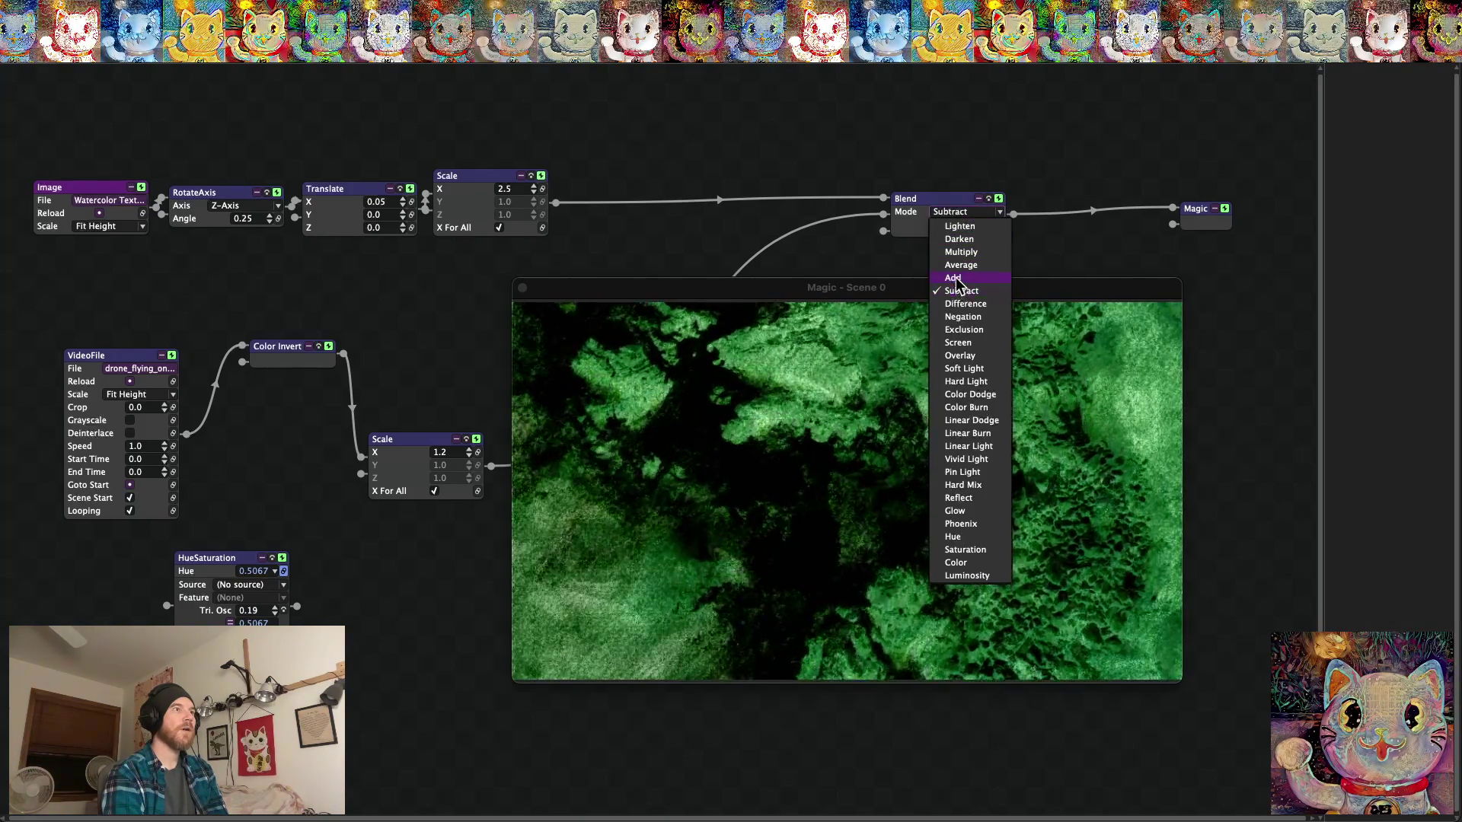
pyautogui.click(954, 279)
pyautogui.click(982, 213)
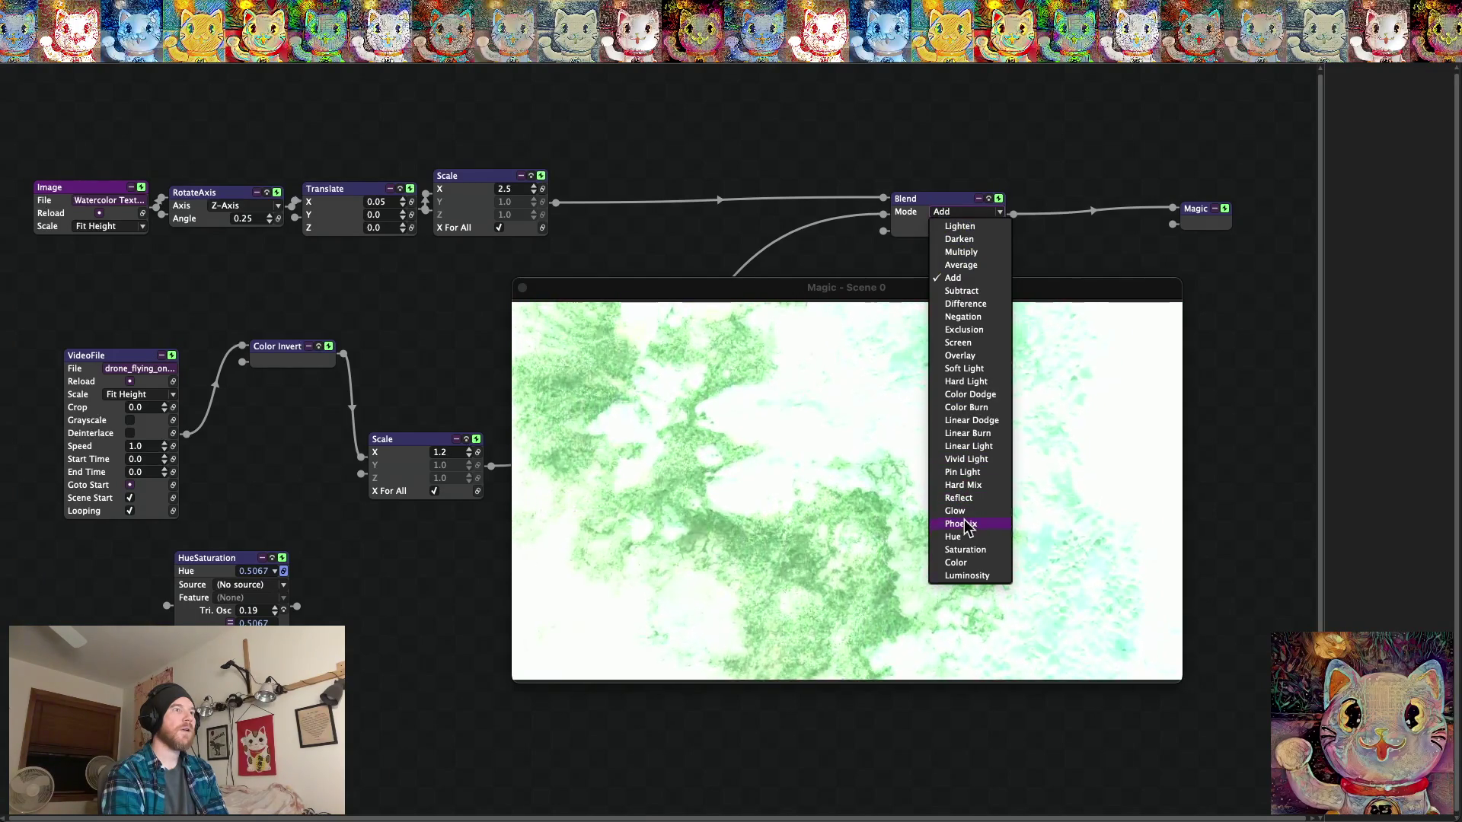
pyautogui.click(967, 525)
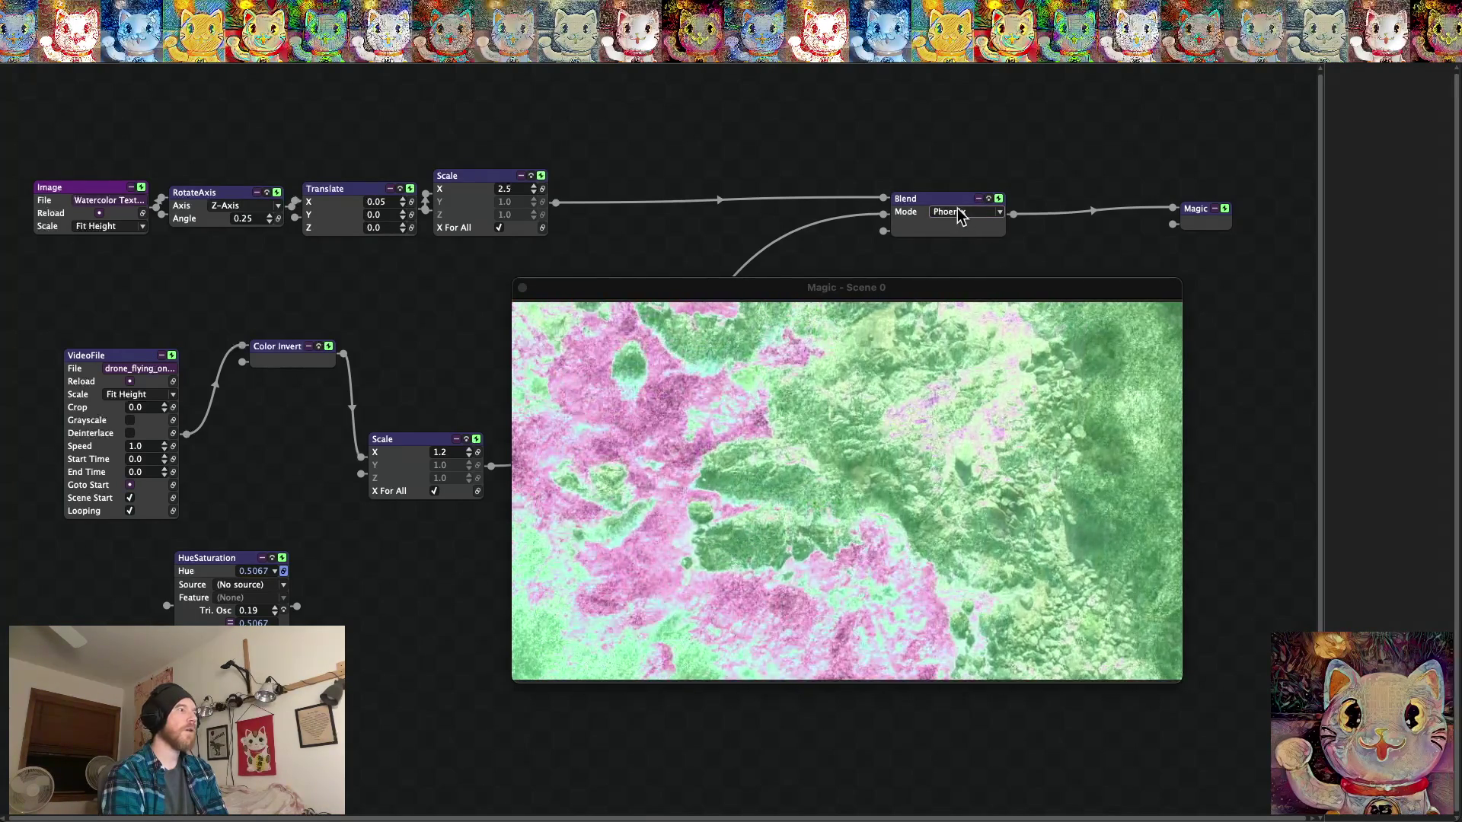
# Try the Color Dodge, Color Burn, Overlay, Screen and Negation blend modes.
pyautogui.click(960, 214)
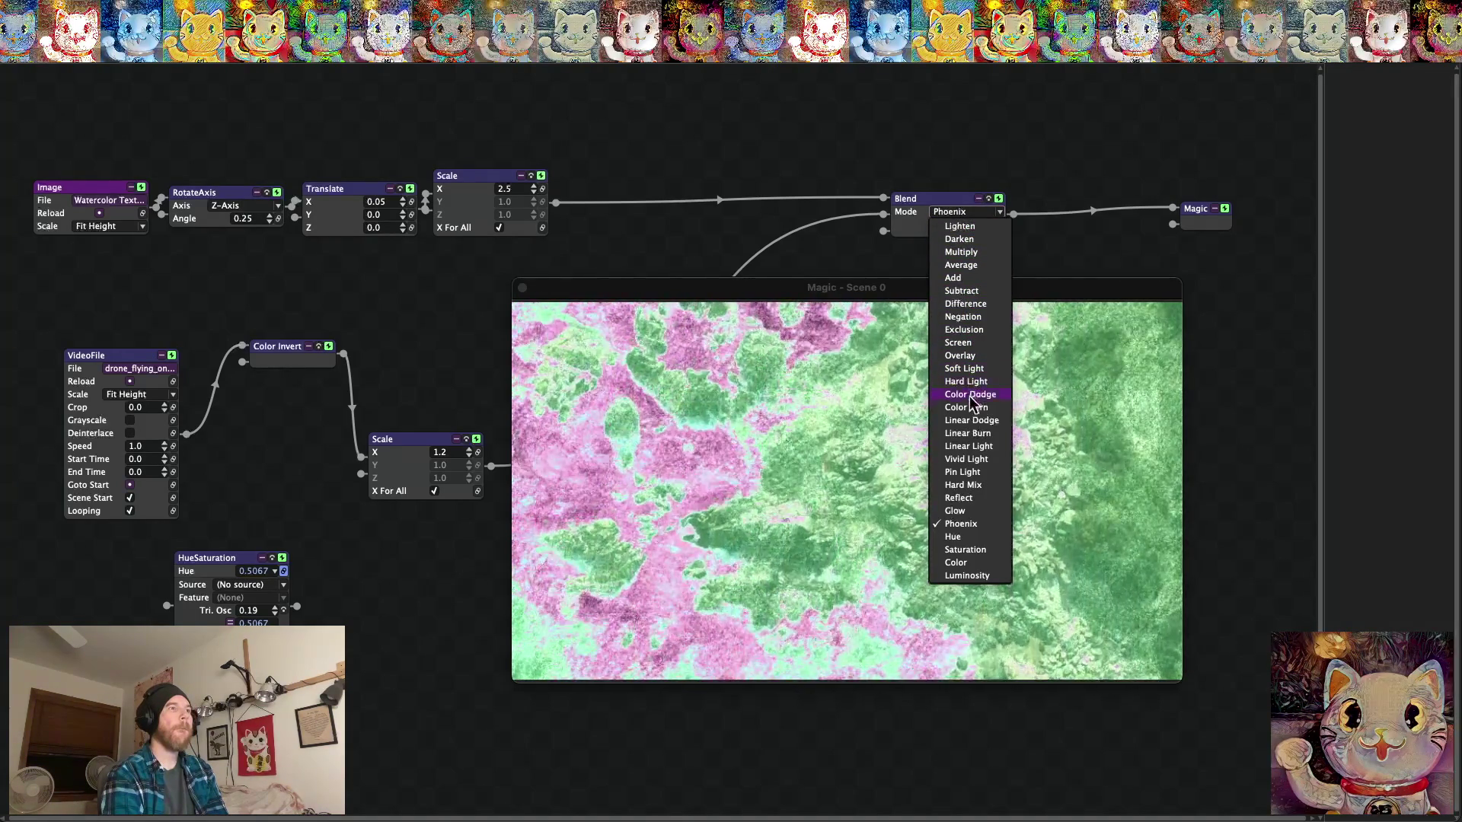
pyautogui.click(969, 395)
pyautogui.click(958, 213)
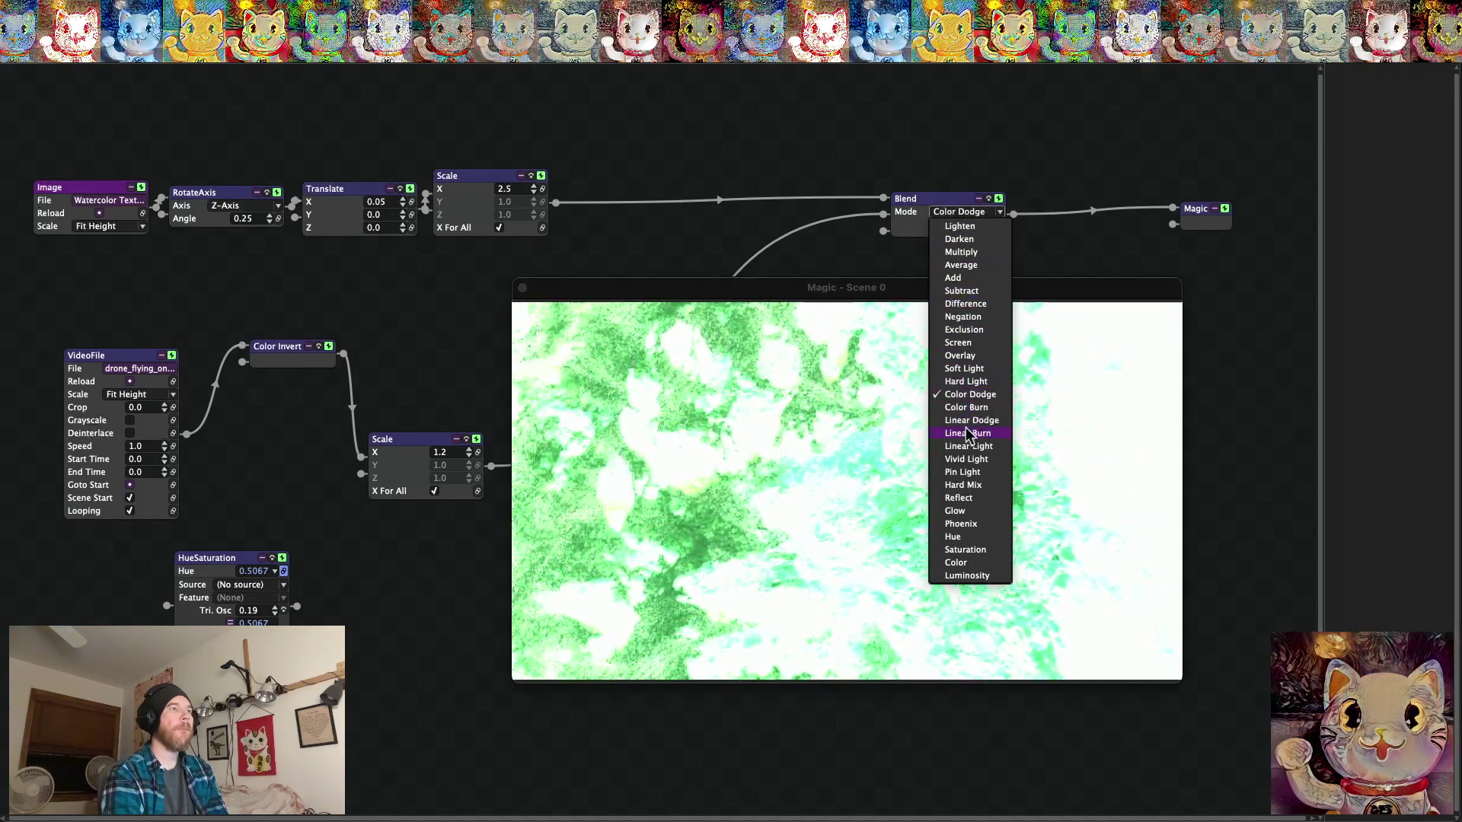
pyautogui.click(961, 409)
pyautogui.click(957, 221)
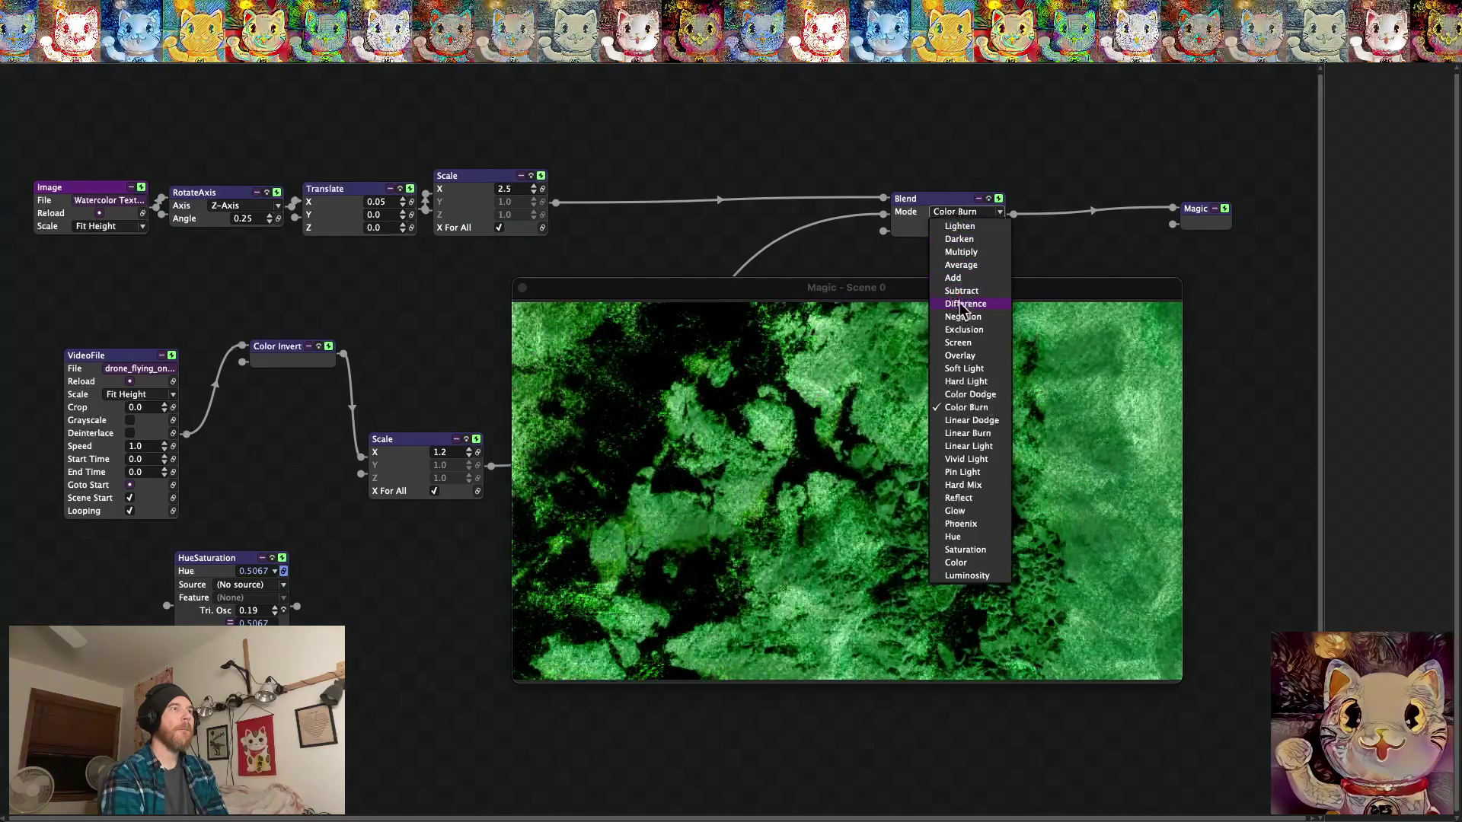
pyautogui.click(960, 358)
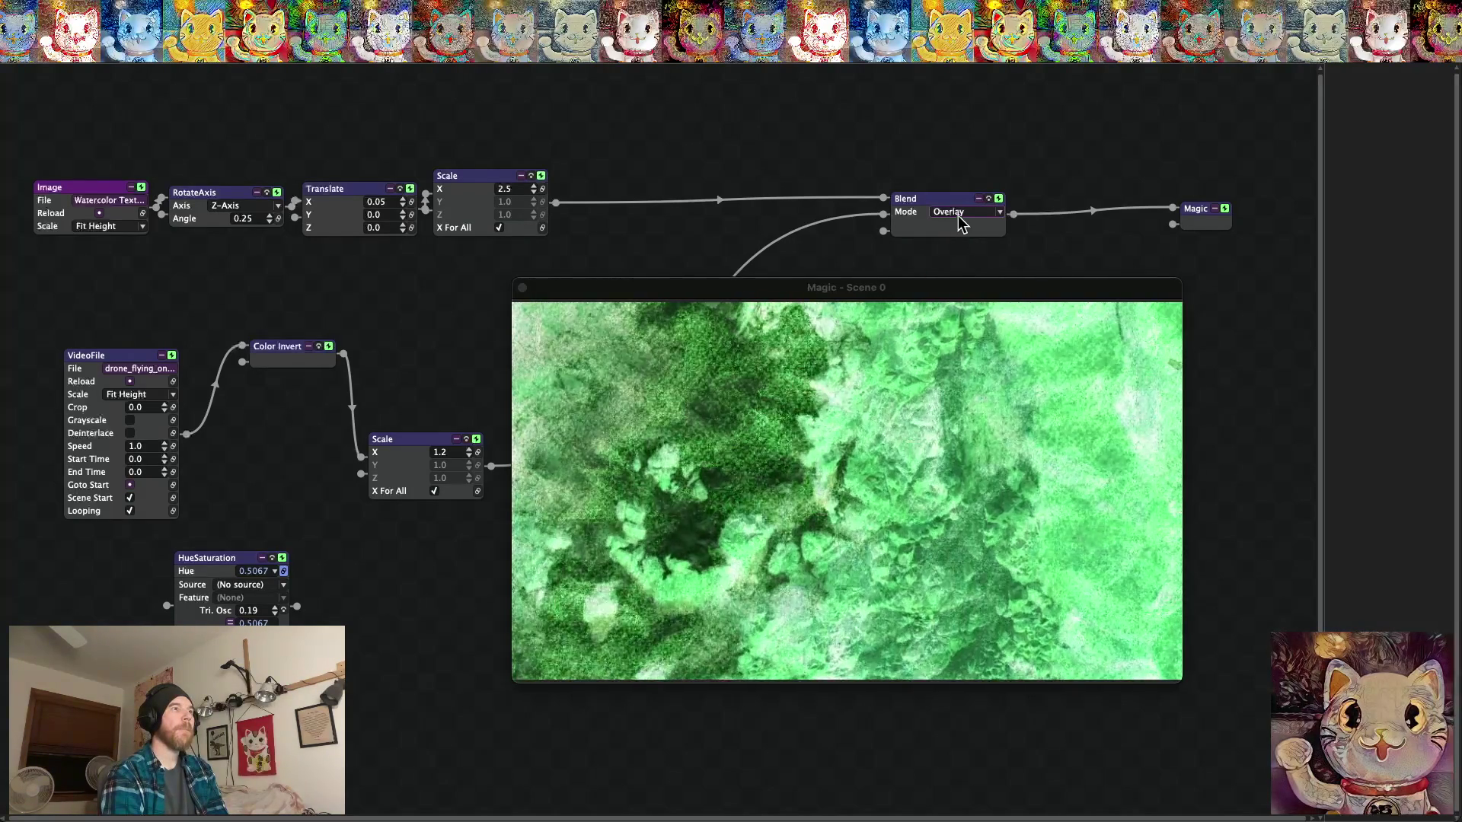
pyautogui.click(960, 220)
pyautogui.click(959, 344)
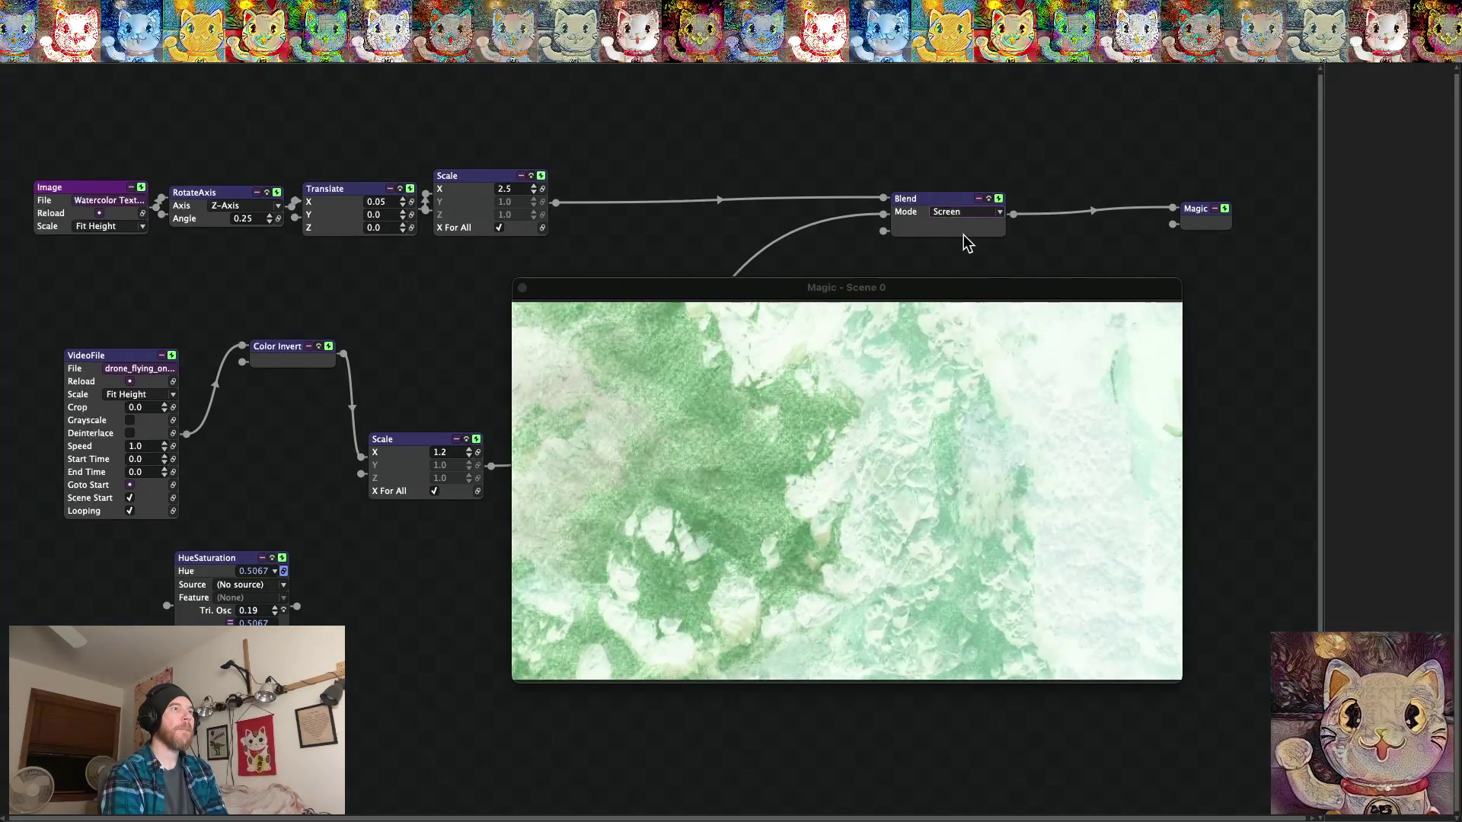
pyautogui.click(959, 217)
pyautogui.click(962, 317)
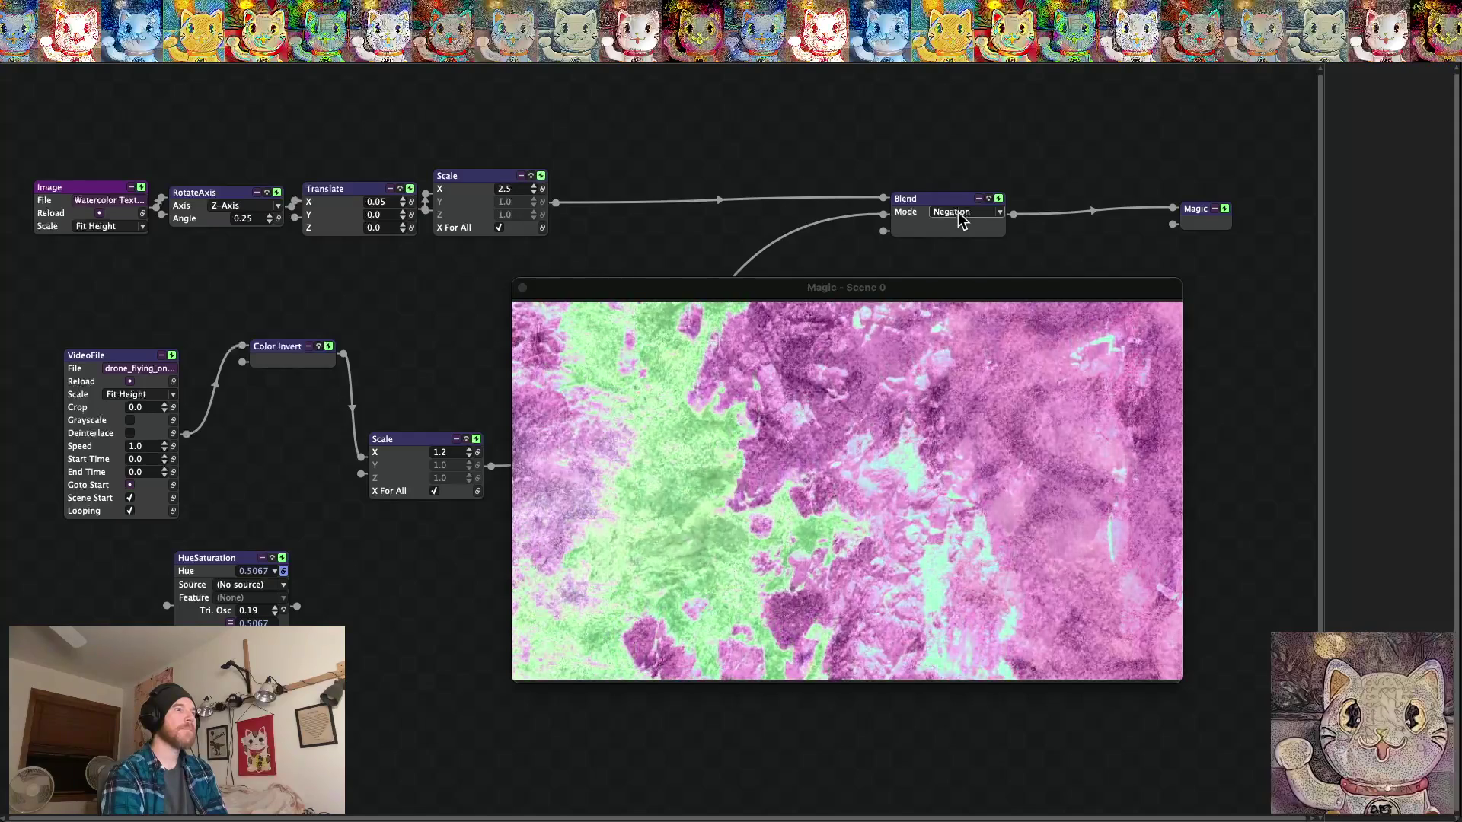
# Compare Difference and Exclusion, then settle the blend on Negation.
pyautogui.click(961, 217)
pyautogui.click(965, 305)
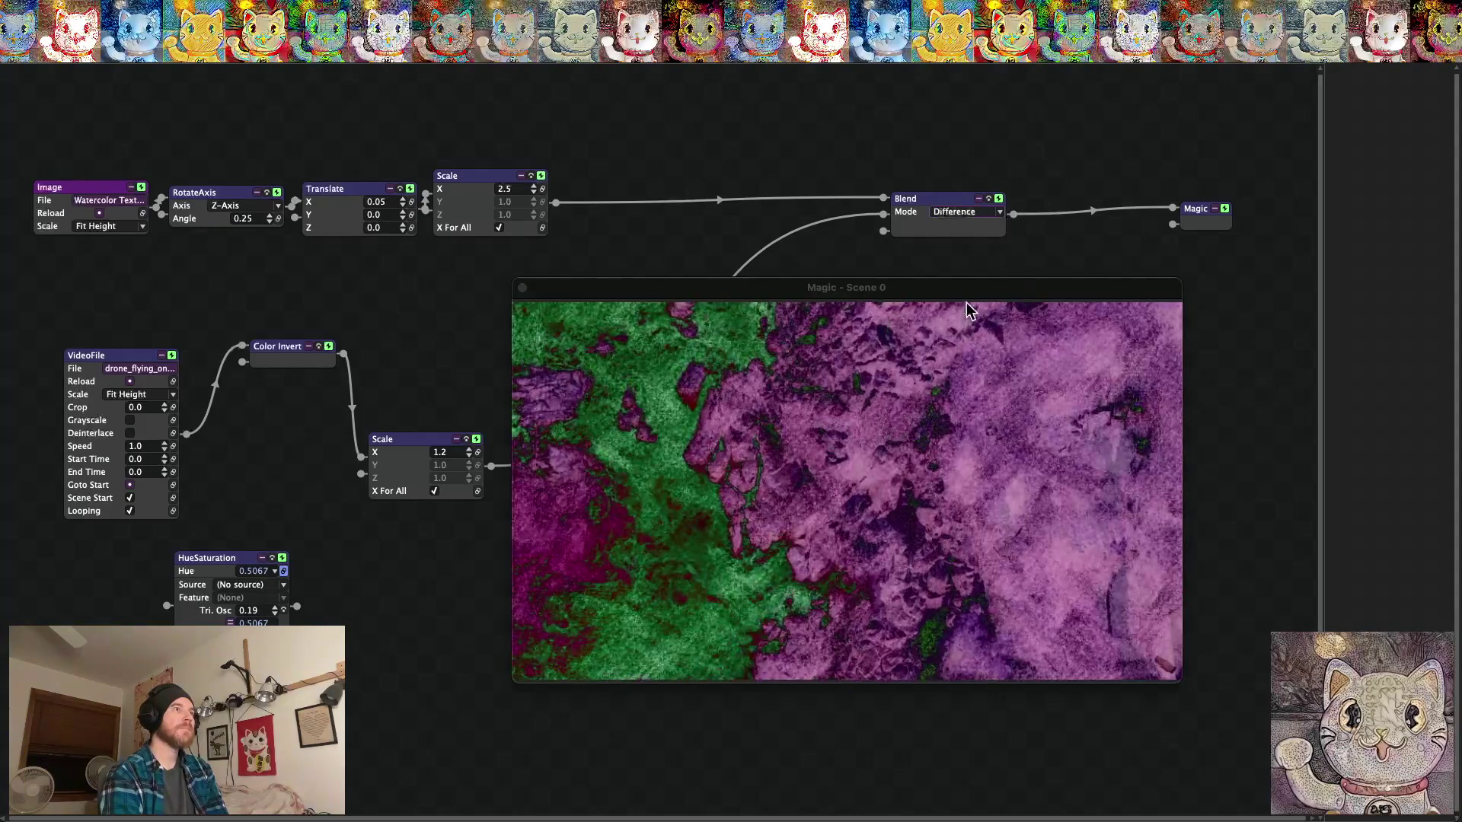
pyautogui.click(952, 219)
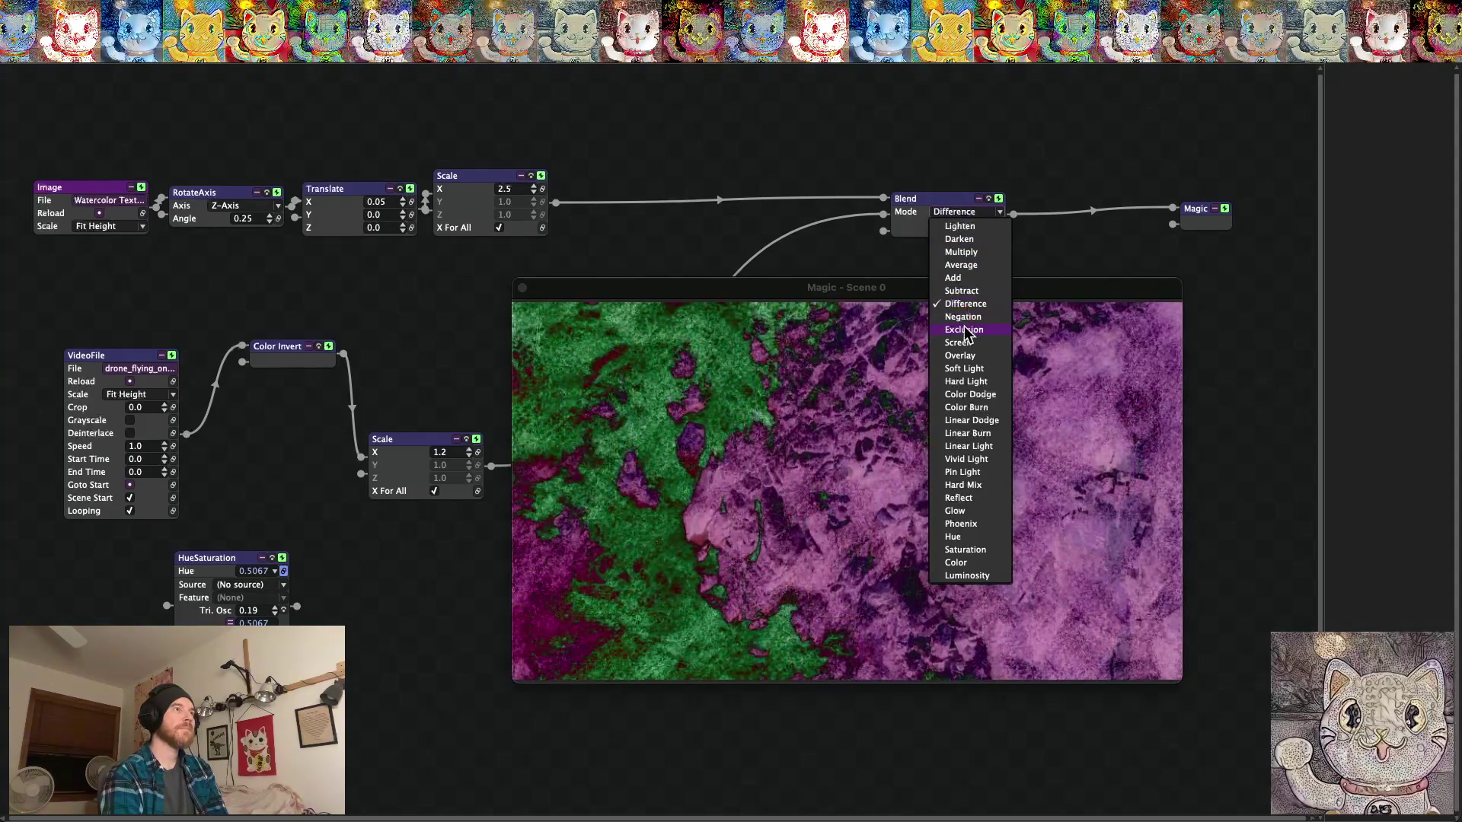
pyautogui.click(965, 330)
pyautogui.click(952, 218)
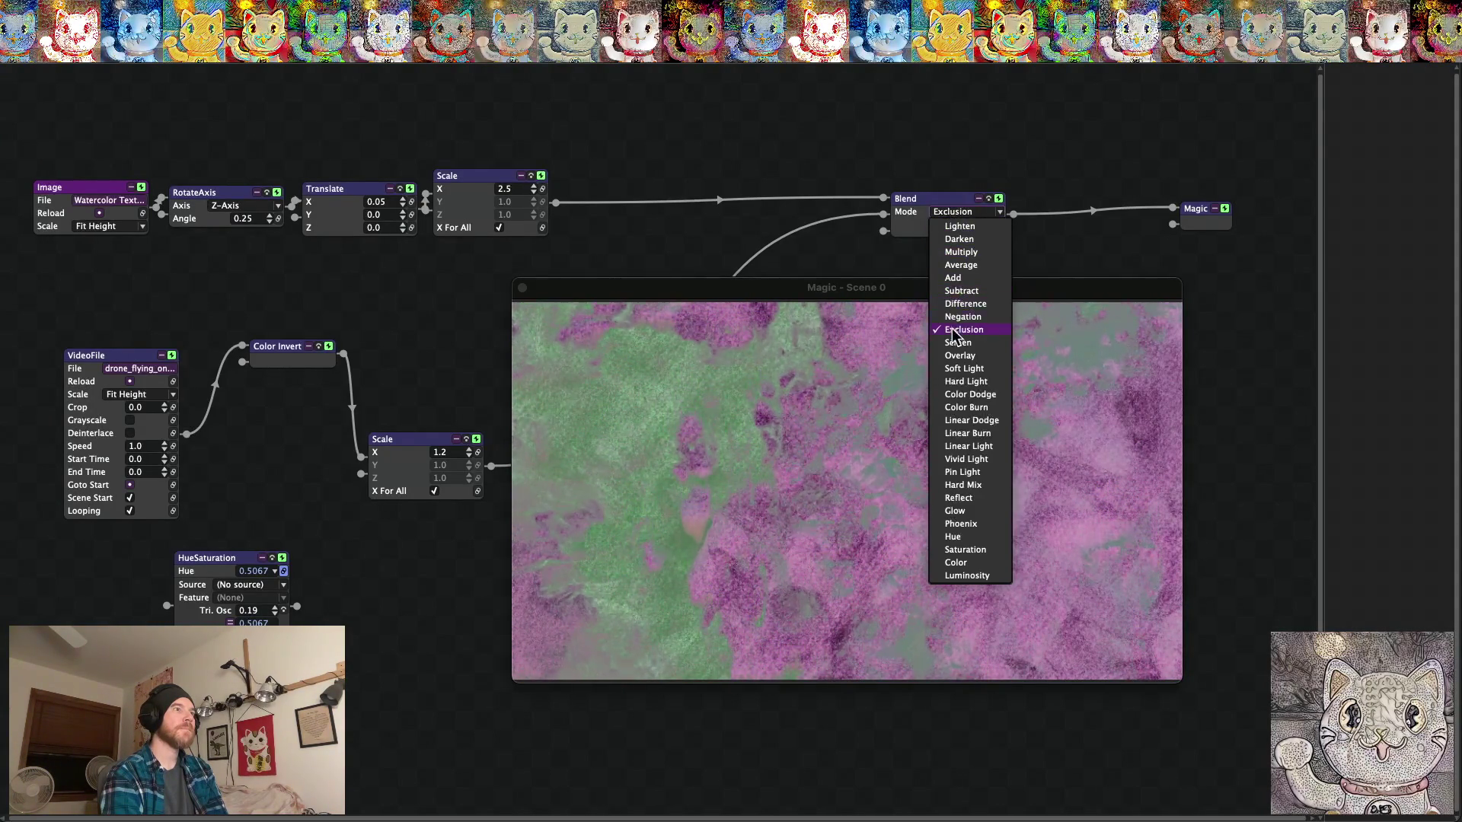
pyautogui.click(952, 318)
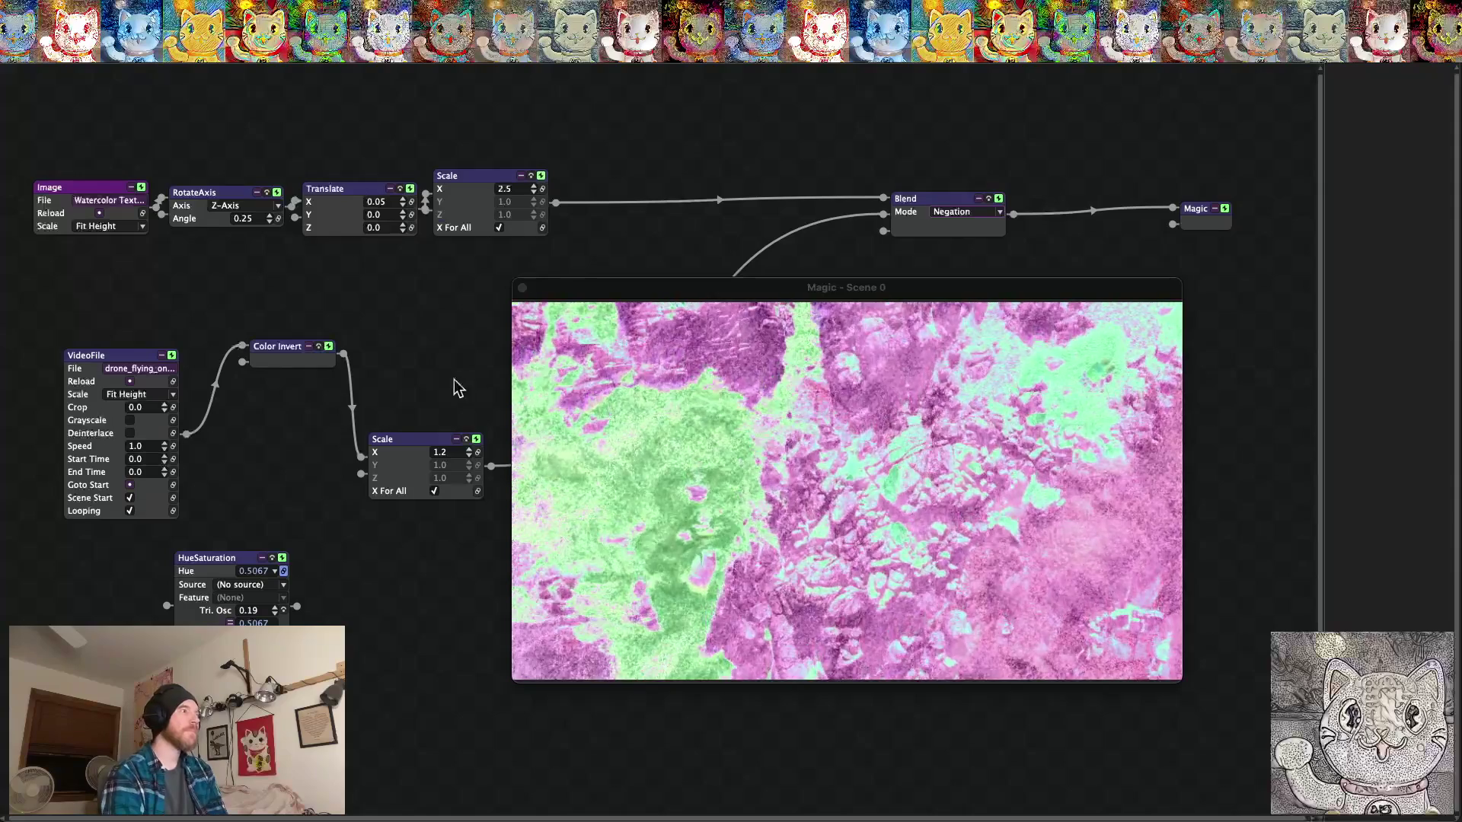
# Rewire so Color Invert's output feeds Scale, and view the output full screen.
pyautogui.moveTo(351, 392); pyautogui.dragTo(300, 419)
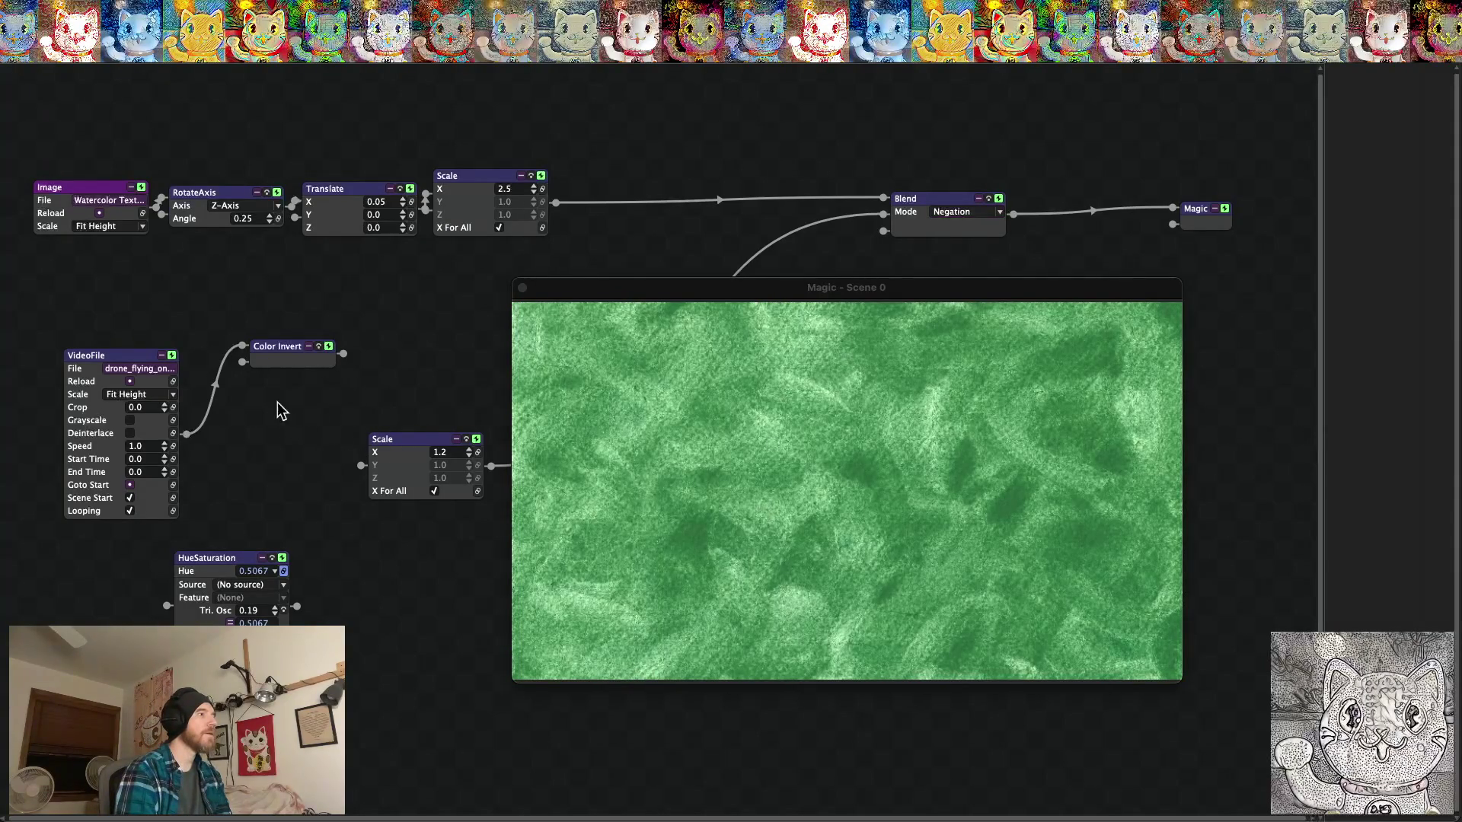
pyautogui.moveTo(216, 392); pyautogui.dragTo(274, 463)
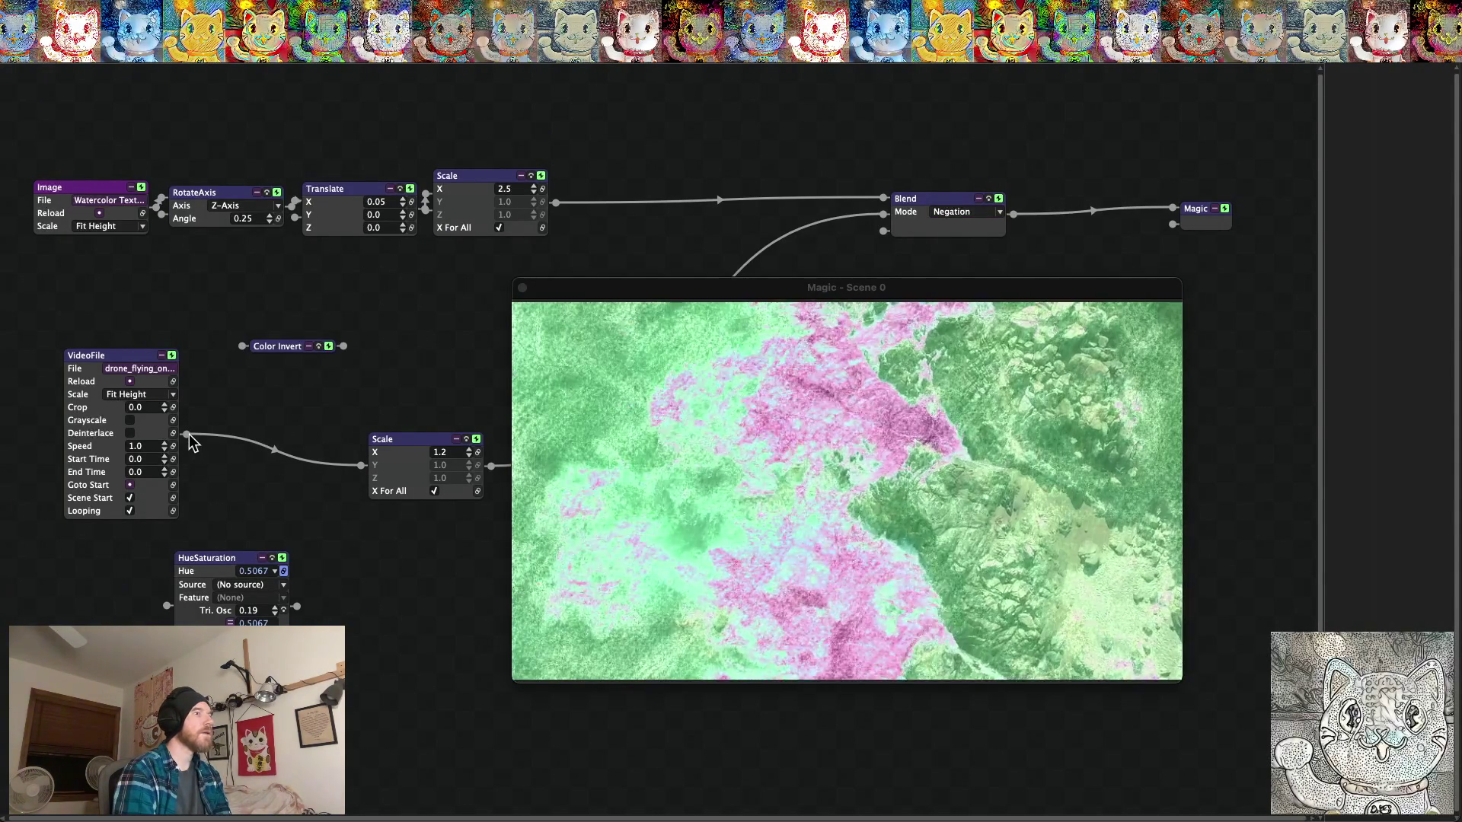
pyautogui.moveTo(189, 434)
pyautogui.mouseDown()
pyautogui.moveTo(203, 436)
pyautogui.moveTo(243, 345)
pyautogui.mouseUp()
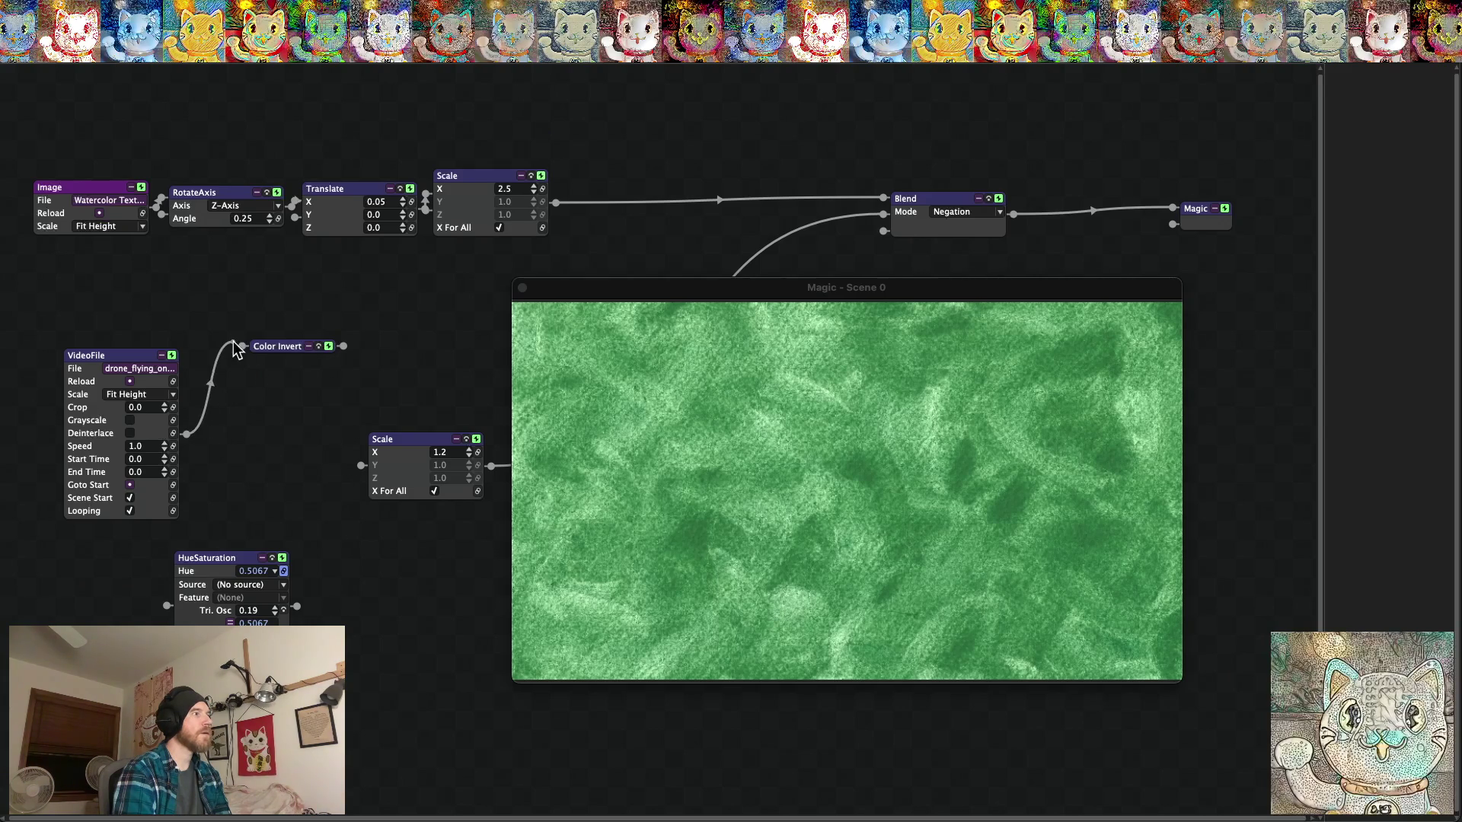
pyautogui.moveTo(352, 424); pyautogui.dragTo(362, 466)
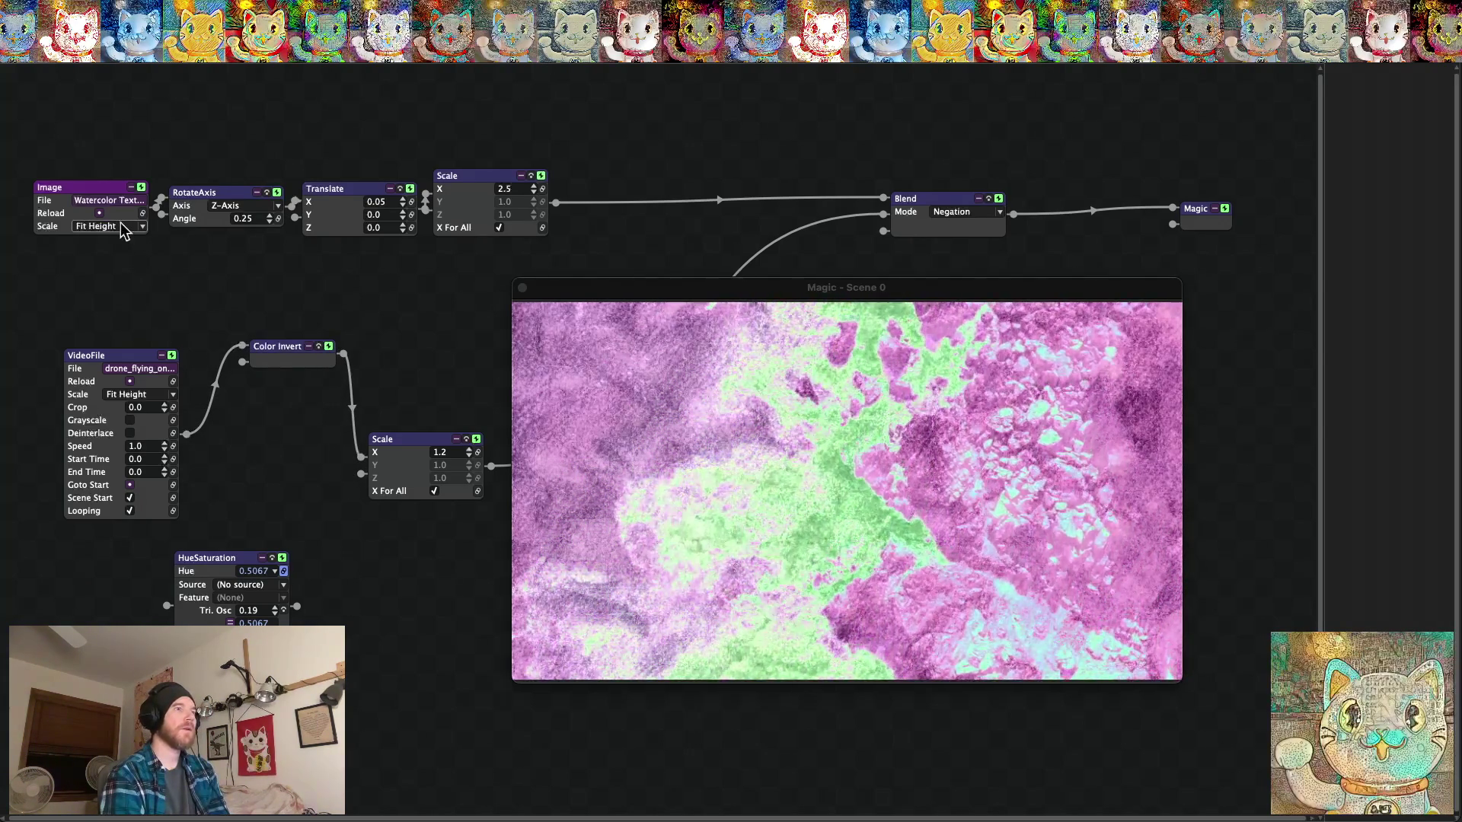
pyautogui.press('super+f')
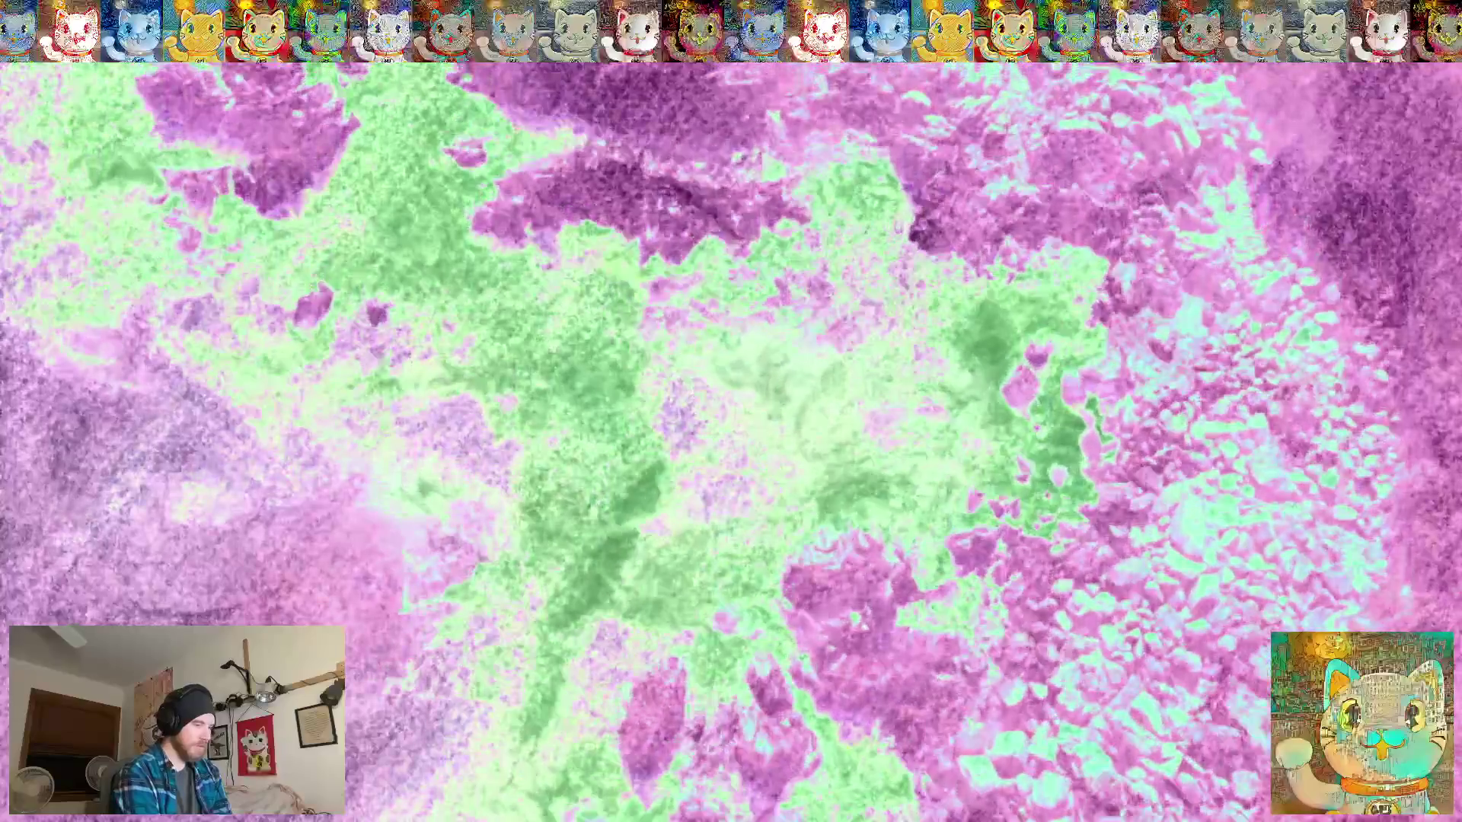
pyautogui.press('super+f')
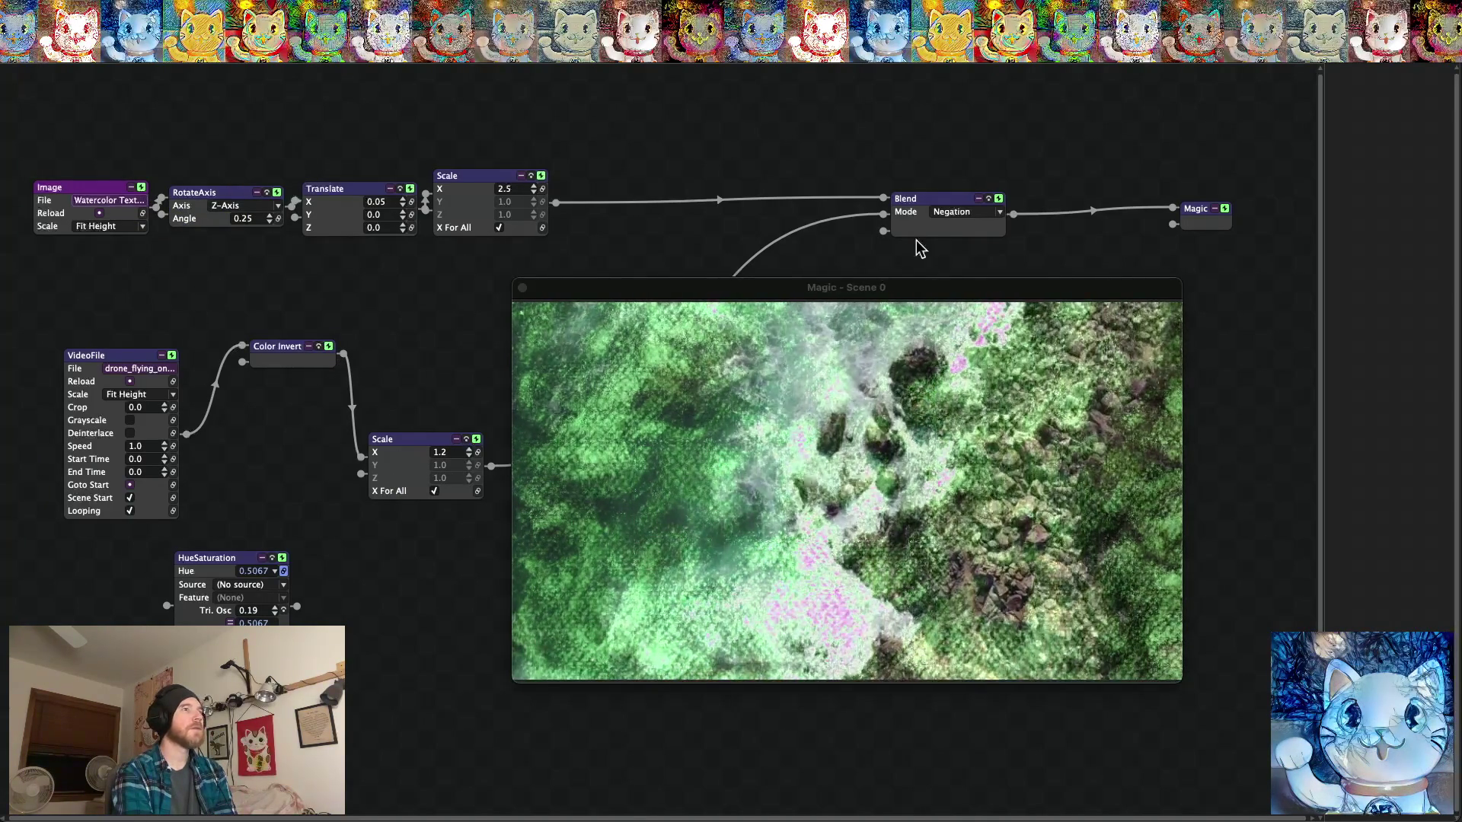
# Set the Blend mode to Difference after briefly trying Subtract.
pyautogui.click(957, 212)
pyautogui.click(957, 303)
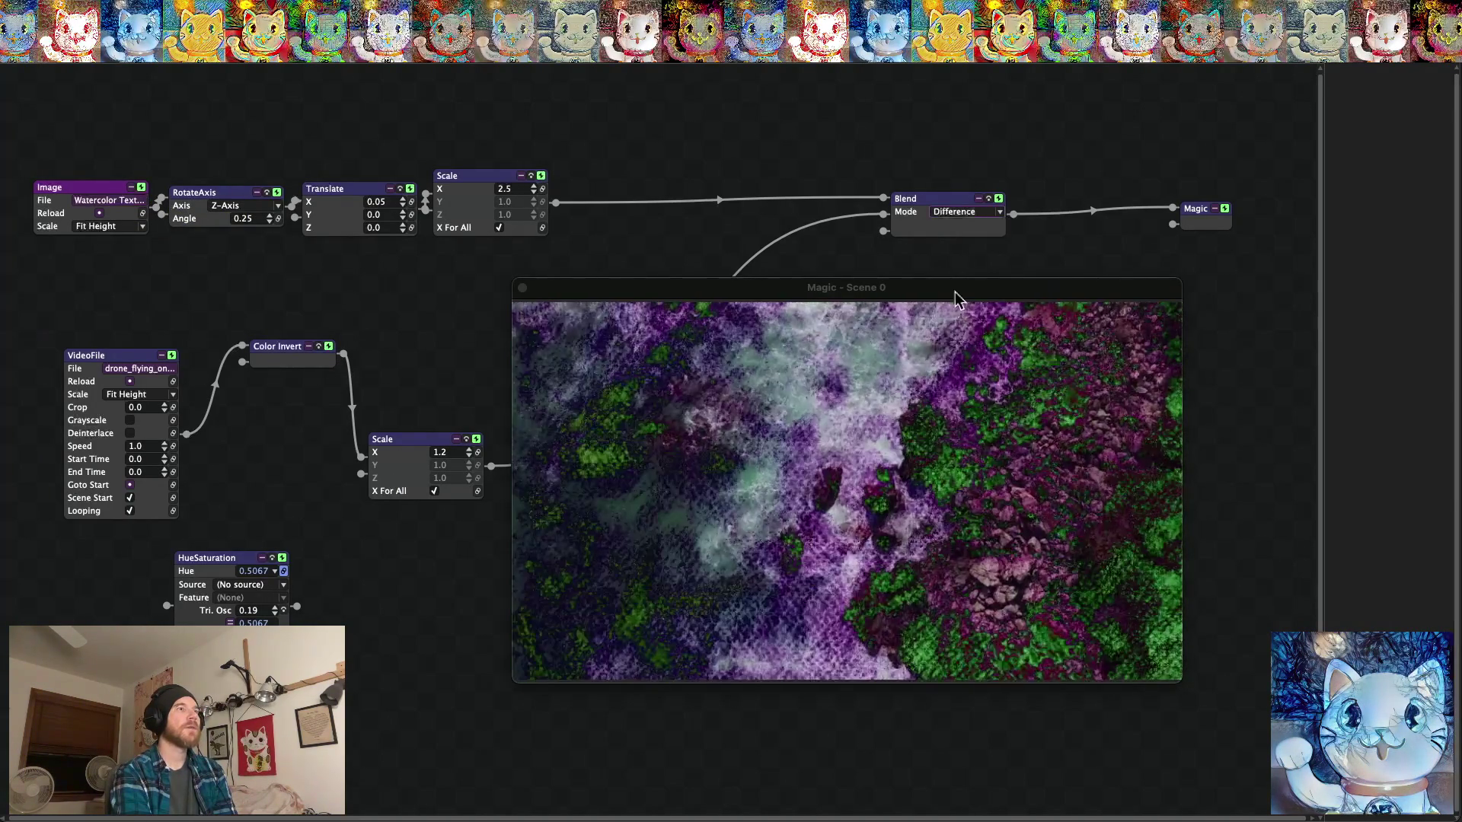
pyautogui.click(952, 212)
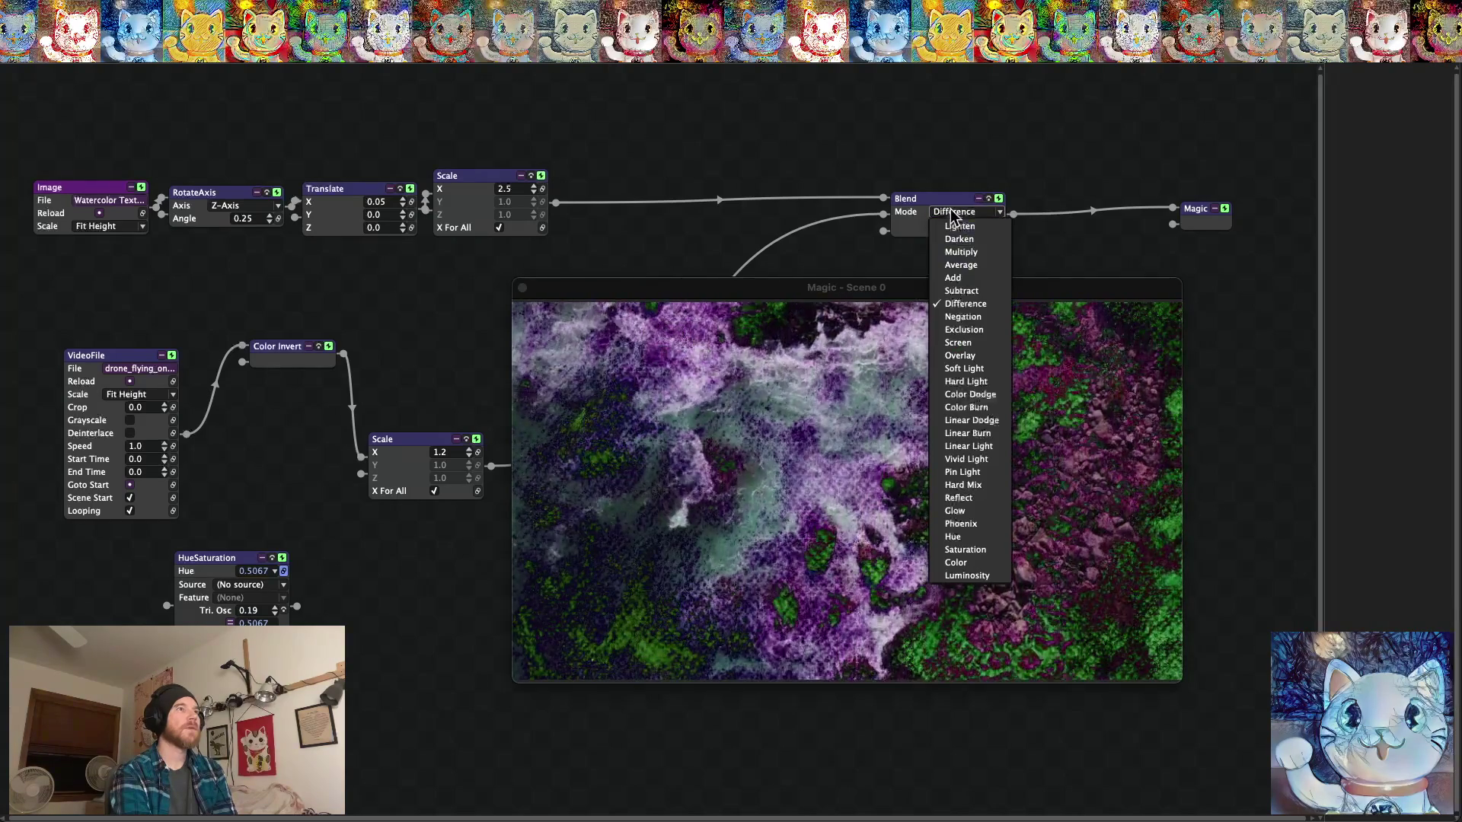
pyautogui.click(956, 296)
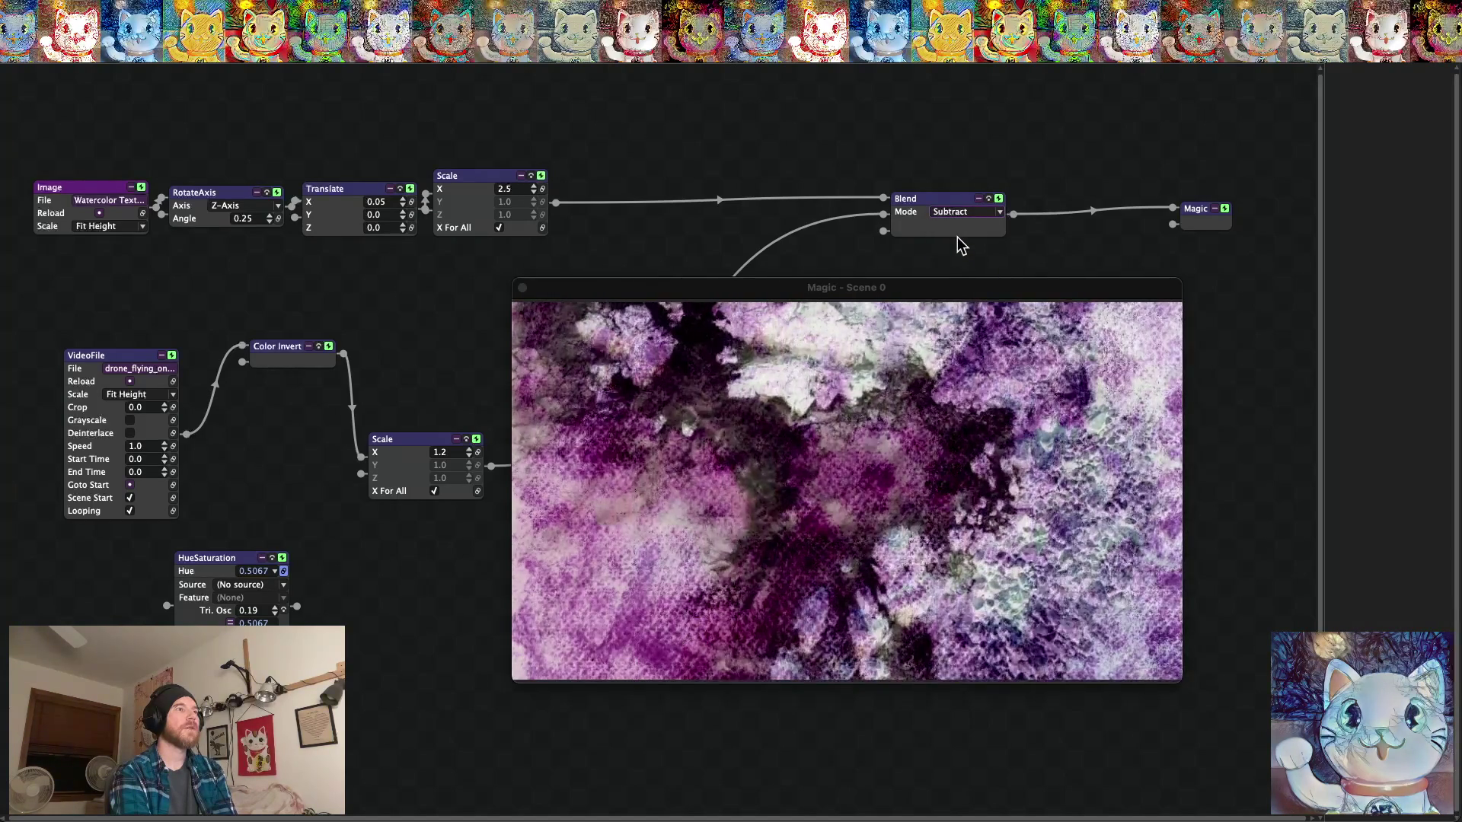
pyautogui.click(963, 217)
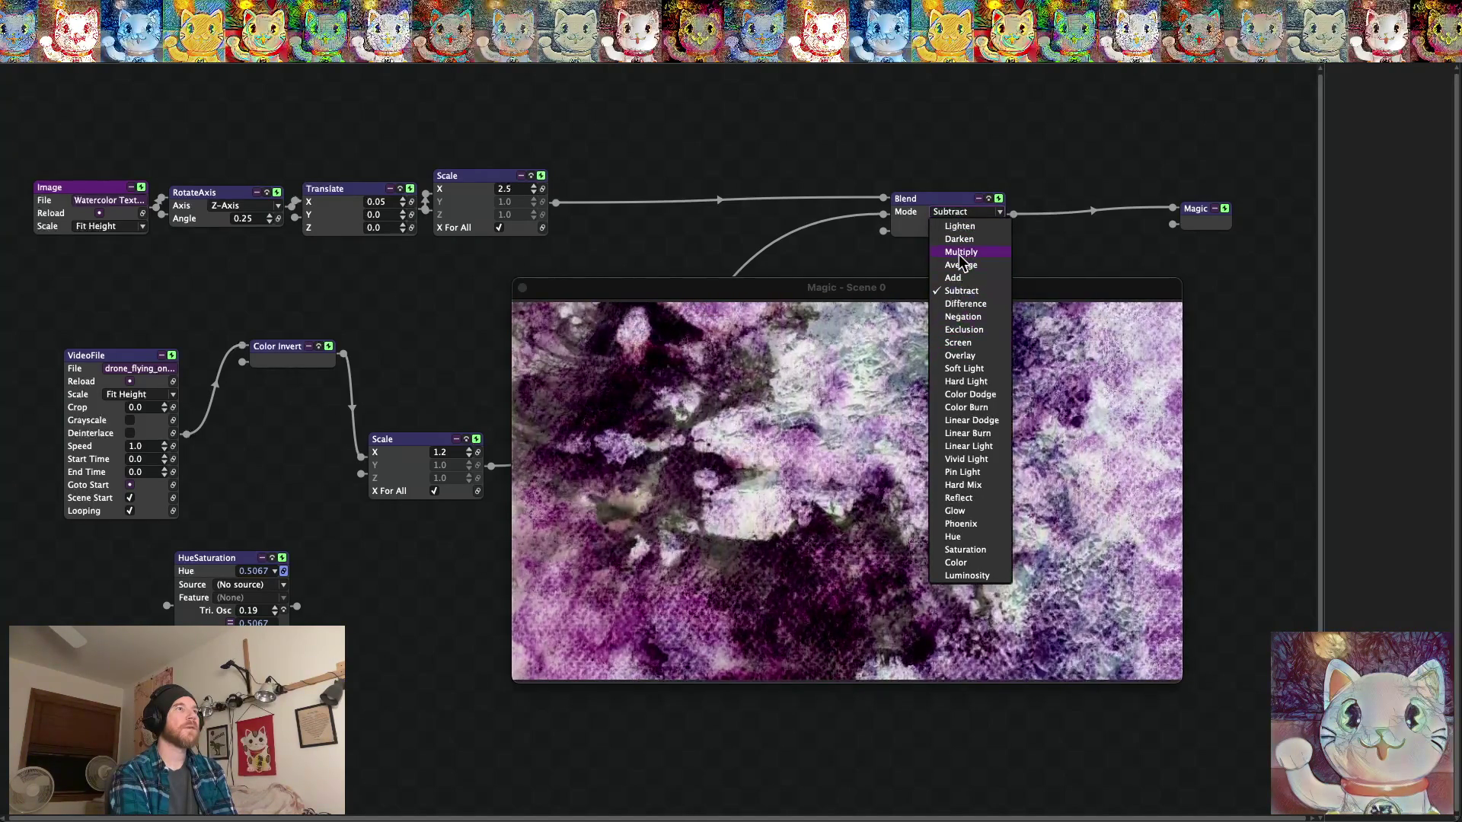
pyautogui.click(968, 305)
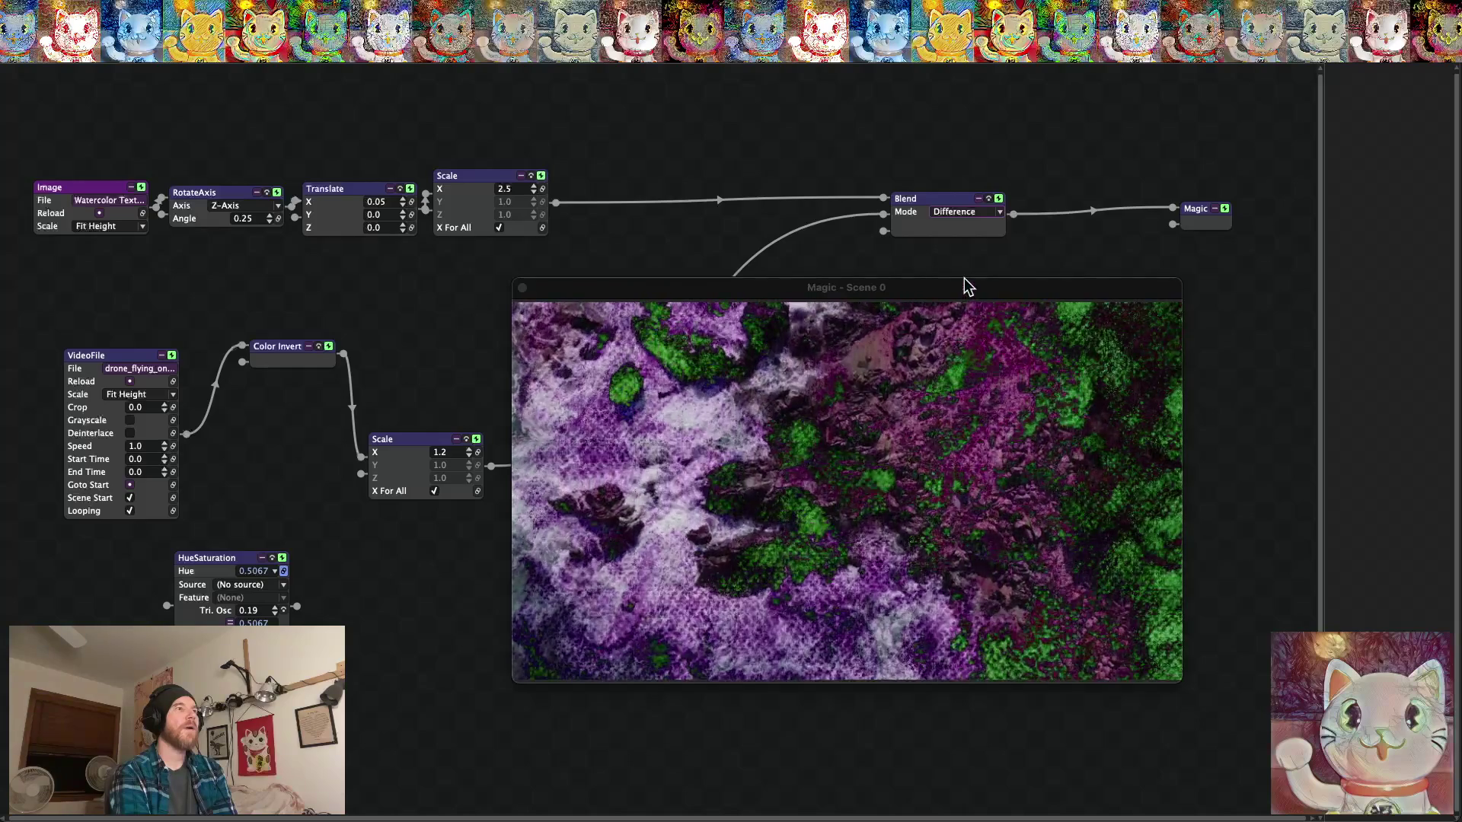
# Insert HueSaturation between VideoFile and Color Invert in the video chain.
pyautogui.moveTo(212, 564); pyautogui.dragTo(229, 531)
pyautogui.moveTo(186, 433)
pyautogui.mouseDown()
pyautogui.moveTo(217, 414)
pyautogui.moveTo(315, 574)
pyautogui.mouseUp()
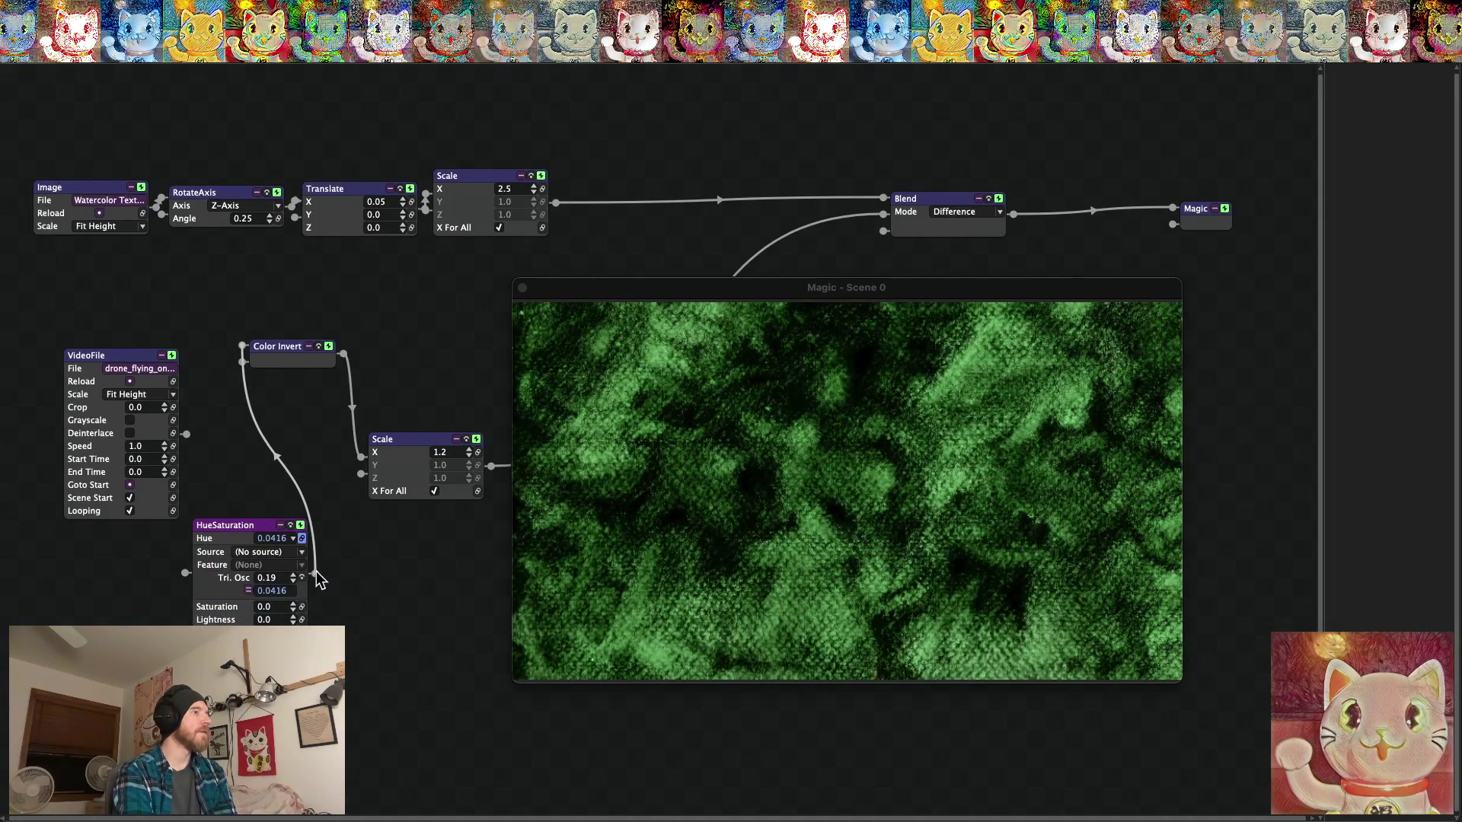
pyautogui.moveTo(184, 571); pyautogui.dragTo(186, 430)
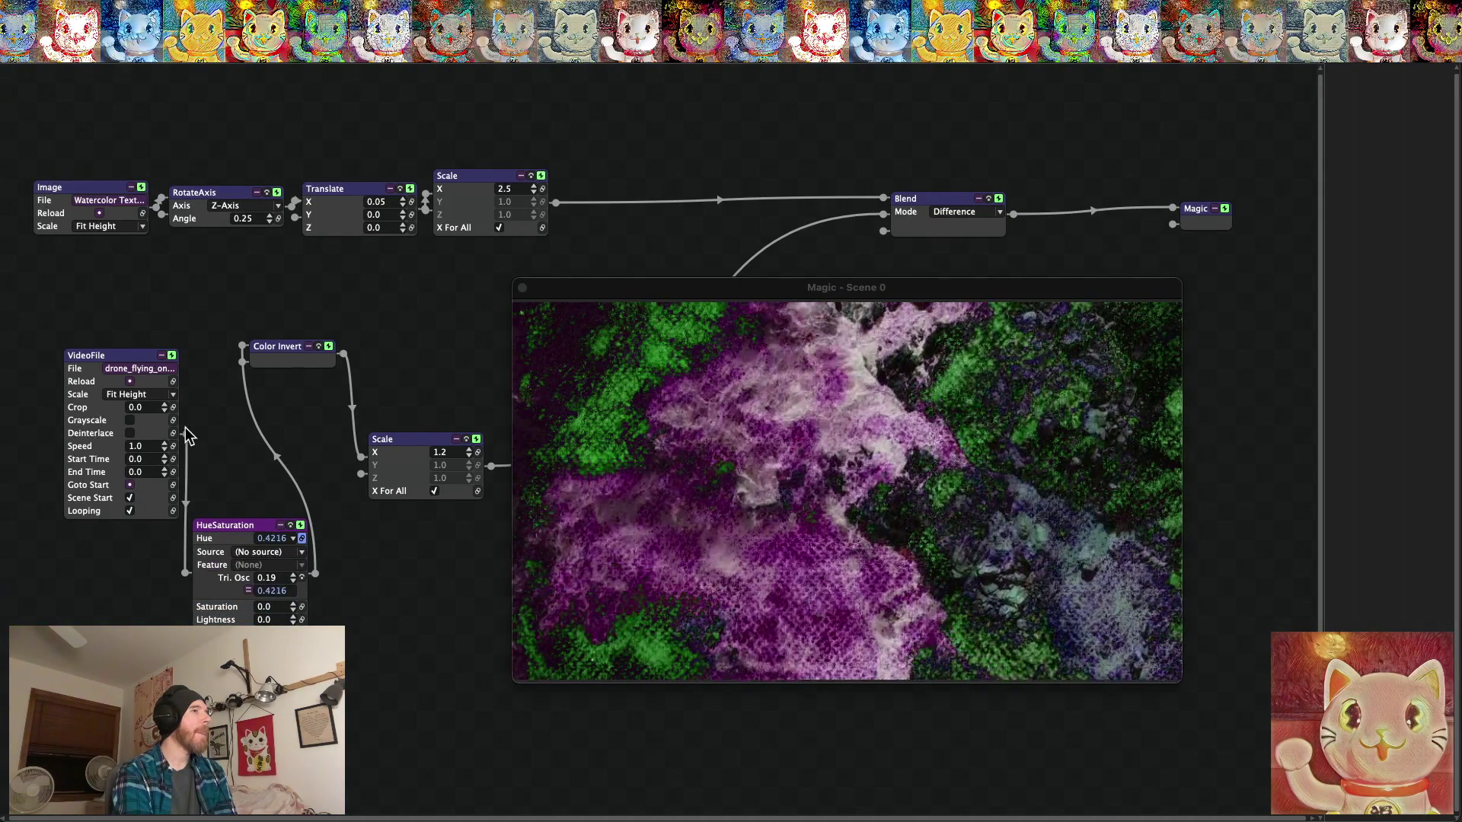
pyautogui.moveTo(187, 488); pyautogui.dragTo(186, 571)
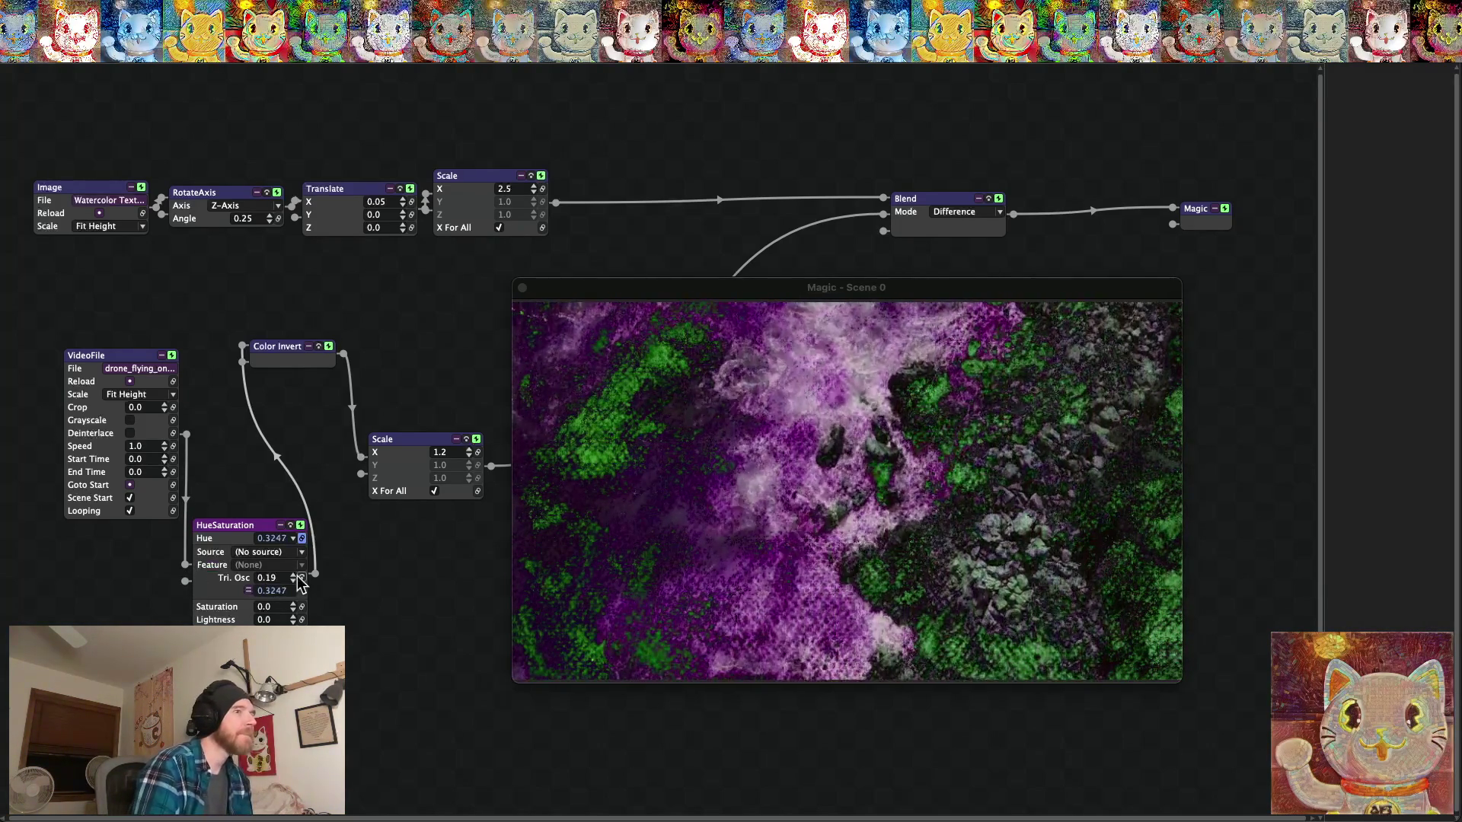
# View the purple and green Difference-blended drone visuals full screen, then return to the node graph.
pyautogui.press('super+f')
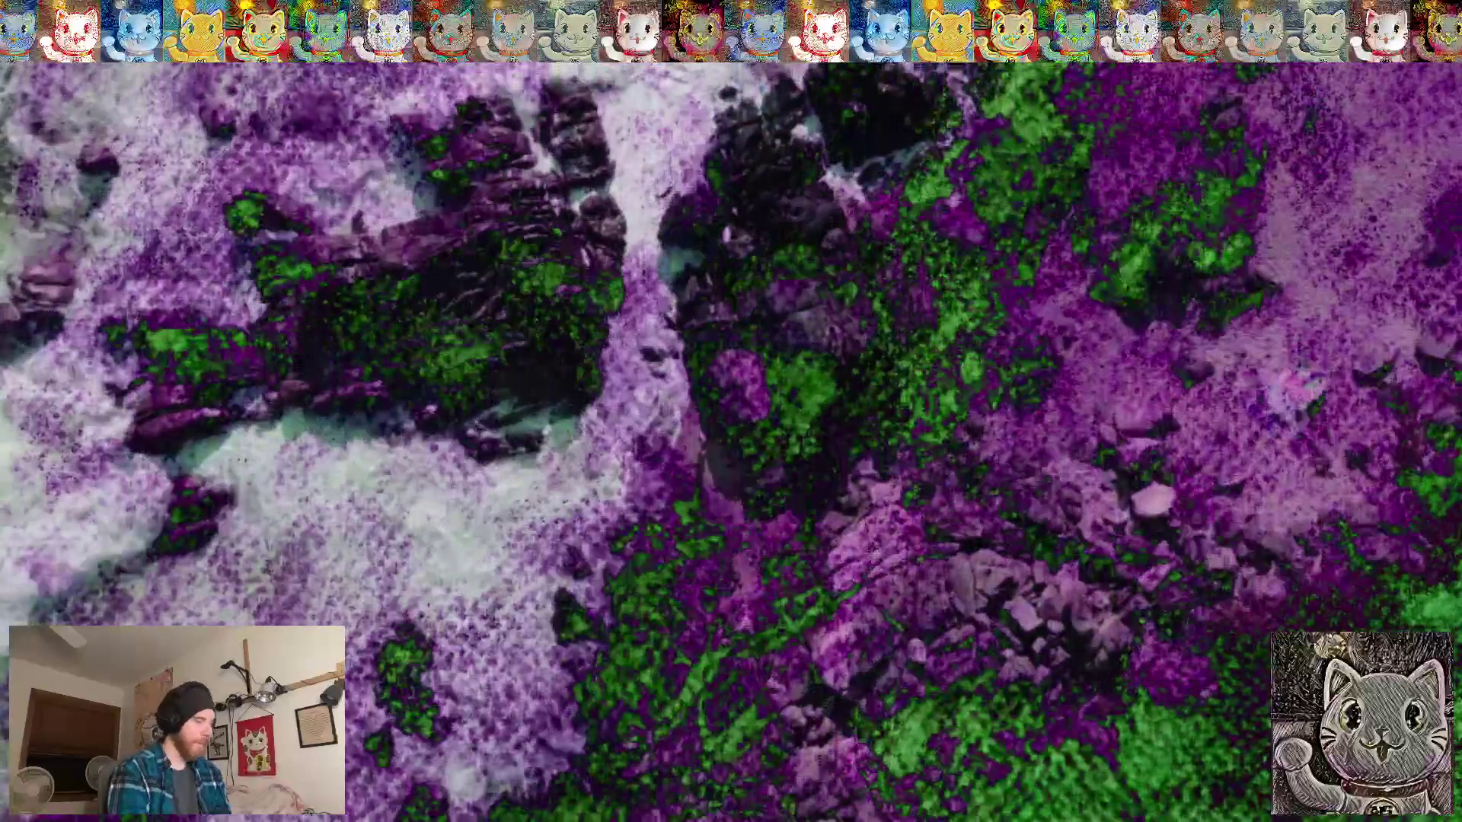
pyautogui.press('Escape')
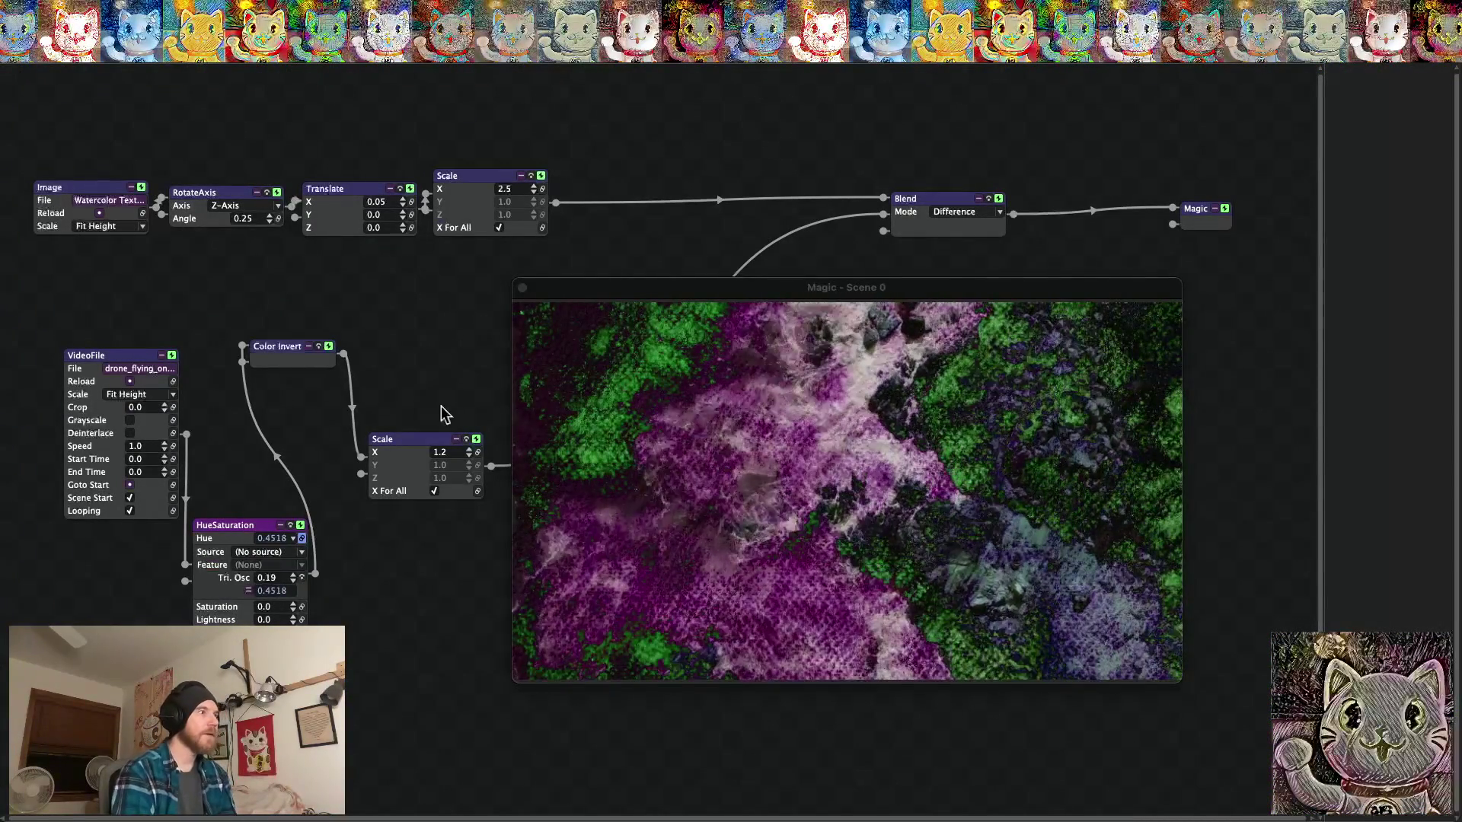
# Move the Scale node and preview aside, then wire Color Invert directly into Blend's second input.
pyautogui.moveTo(430, 441); pyautogui.dragTo(415, 399)
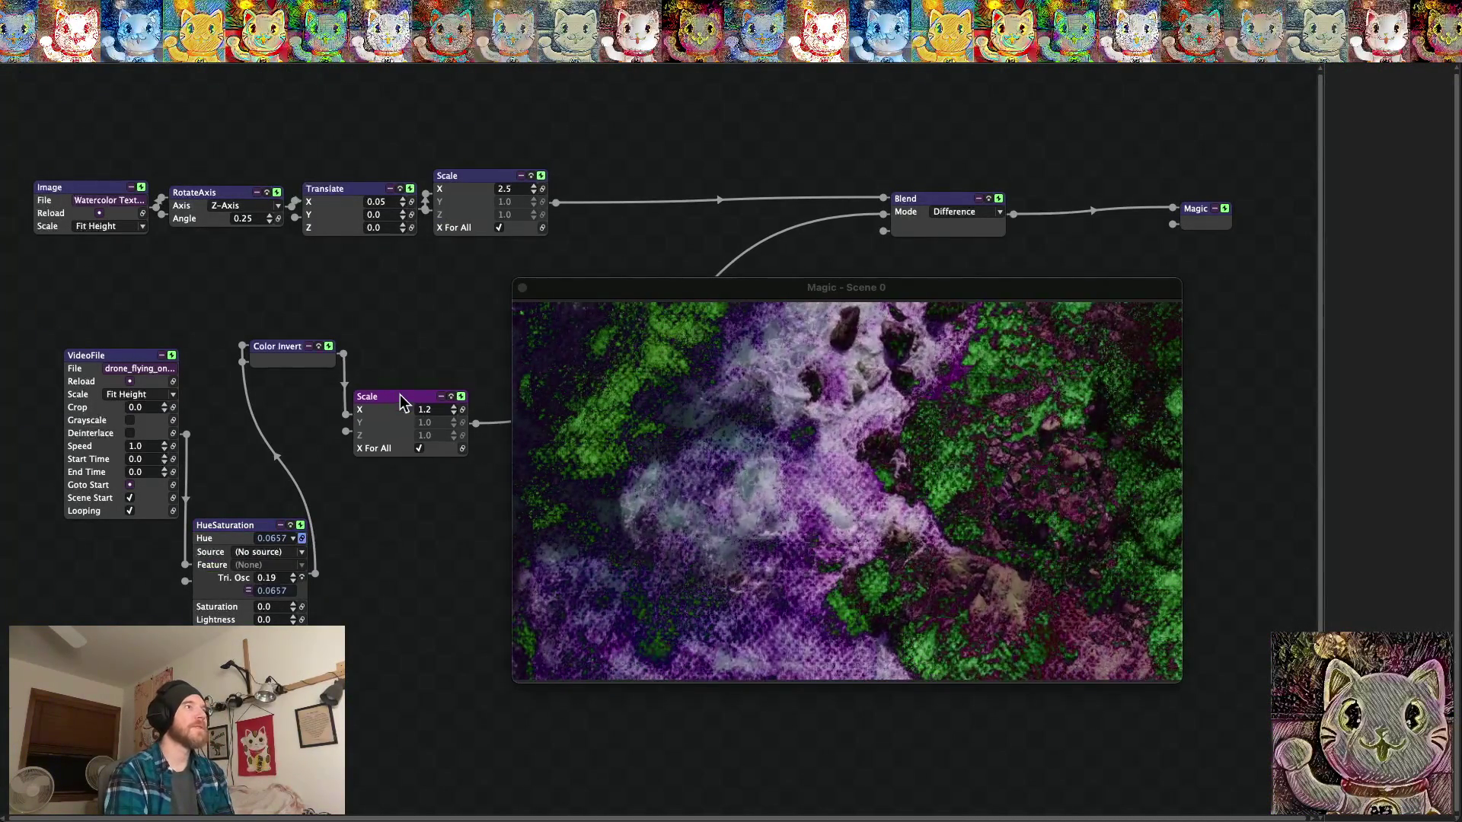
pyautogui.moveTo(603, 296); pyautogui.dragTo(703, 370)
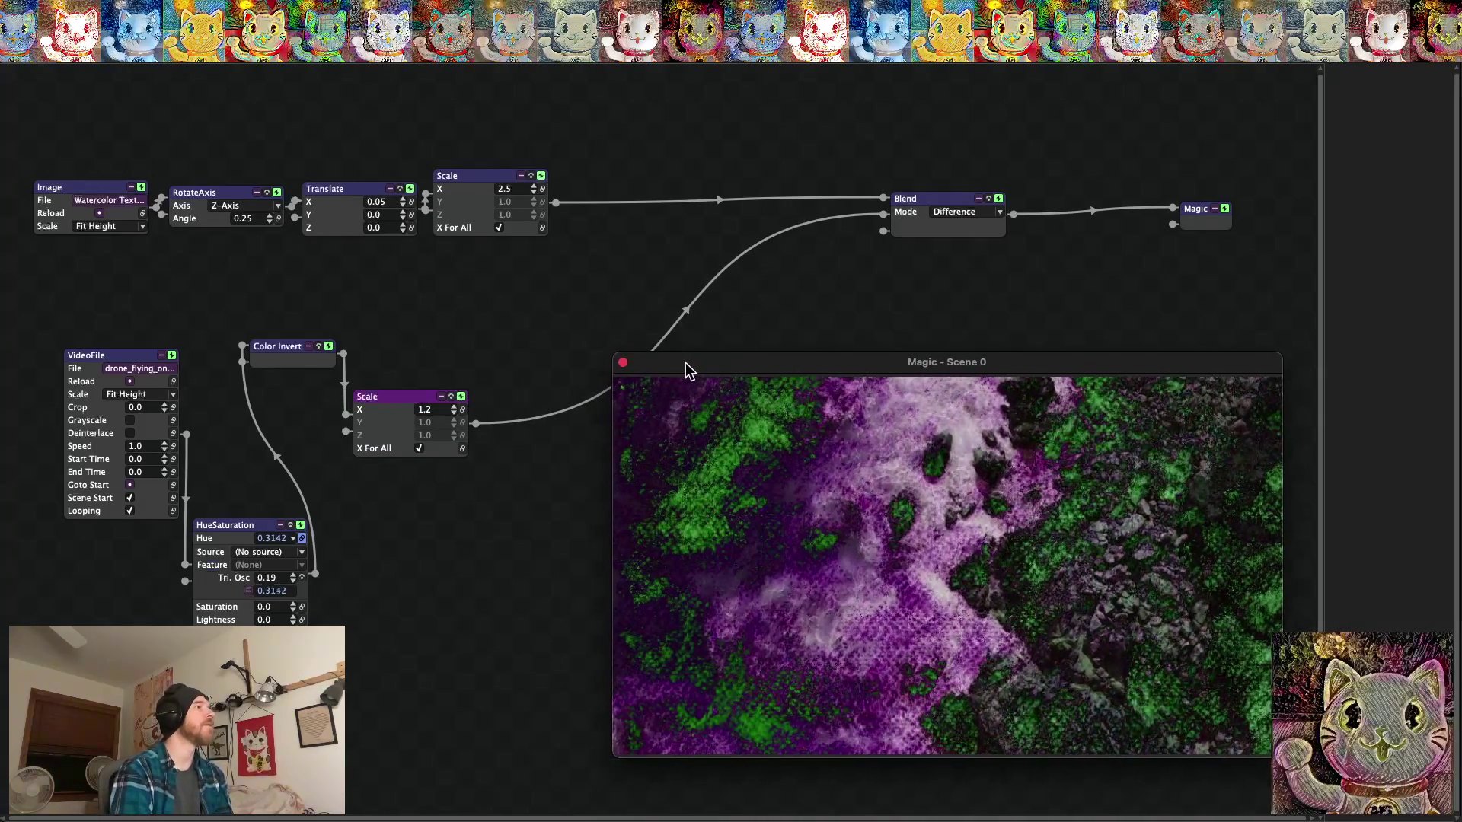
pyautogui.moveTo(347, 415); pyautogui.dragTo(392, 327)
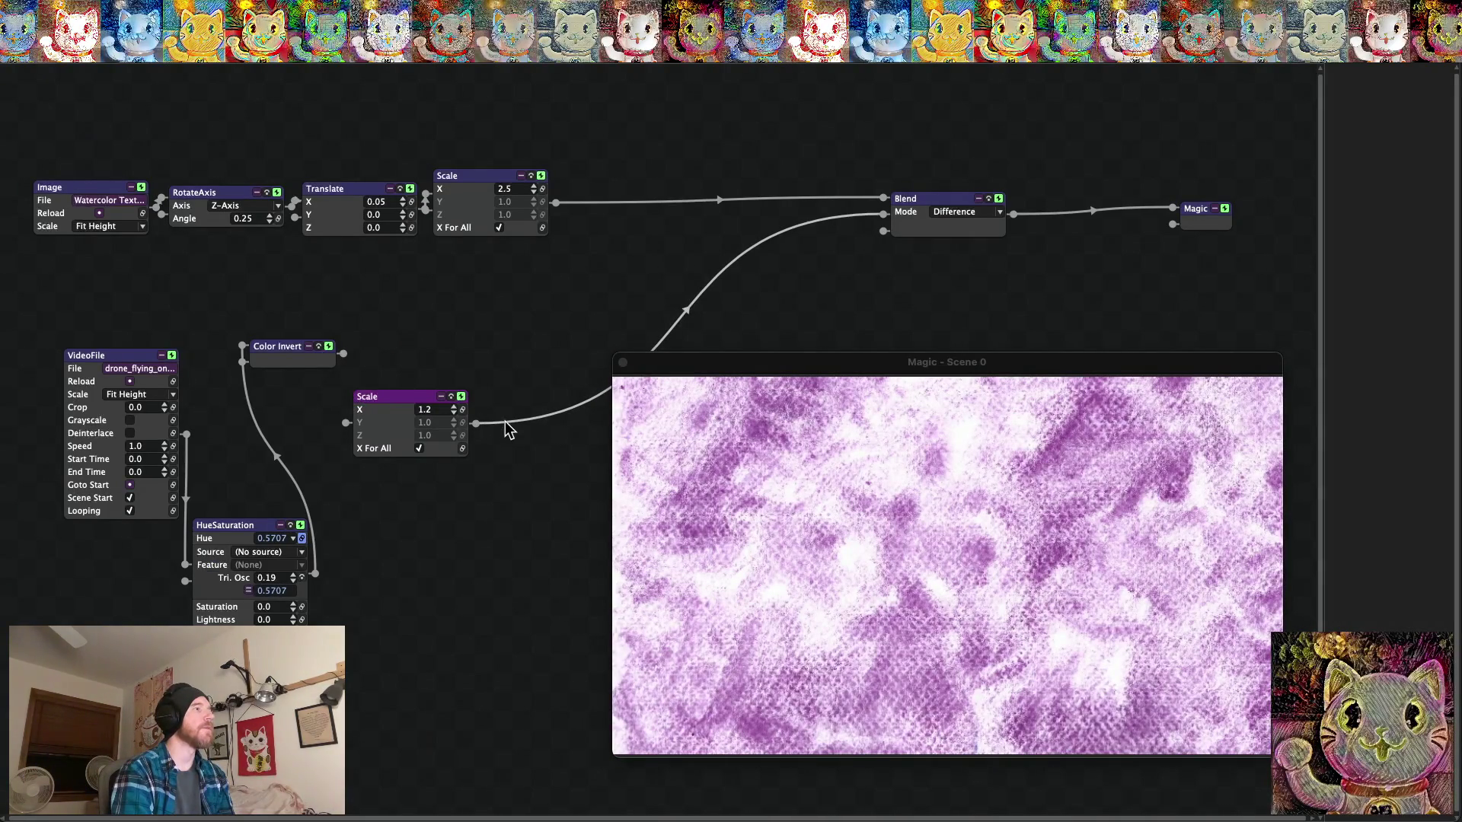
pyautogui.moveTo(510, 428); pyautogui.dragTo(344, 354)
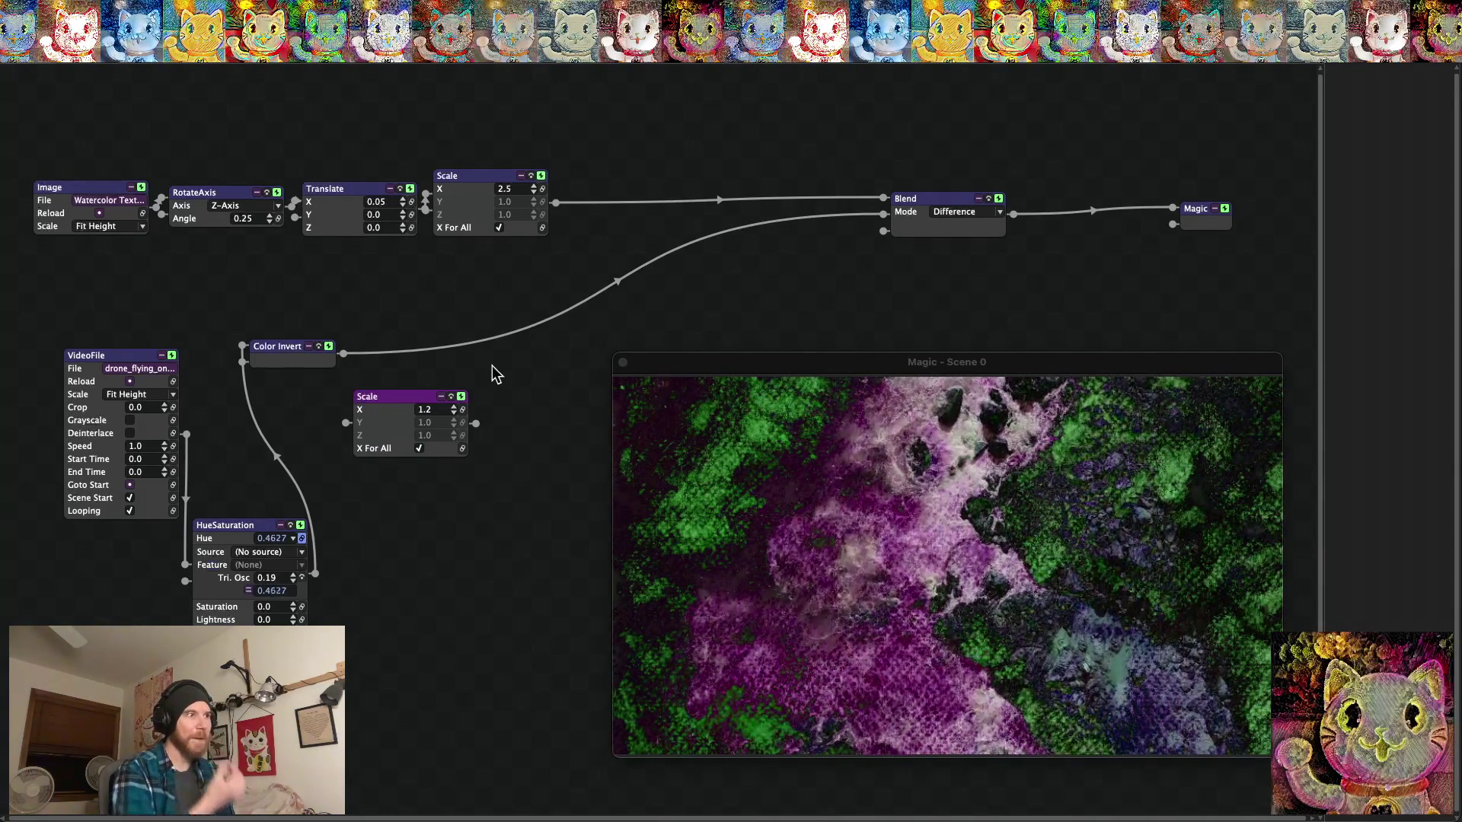
# Review the unscaled inverted drone output full screen, then return to the node graph.
pyautogui.press('super+f')
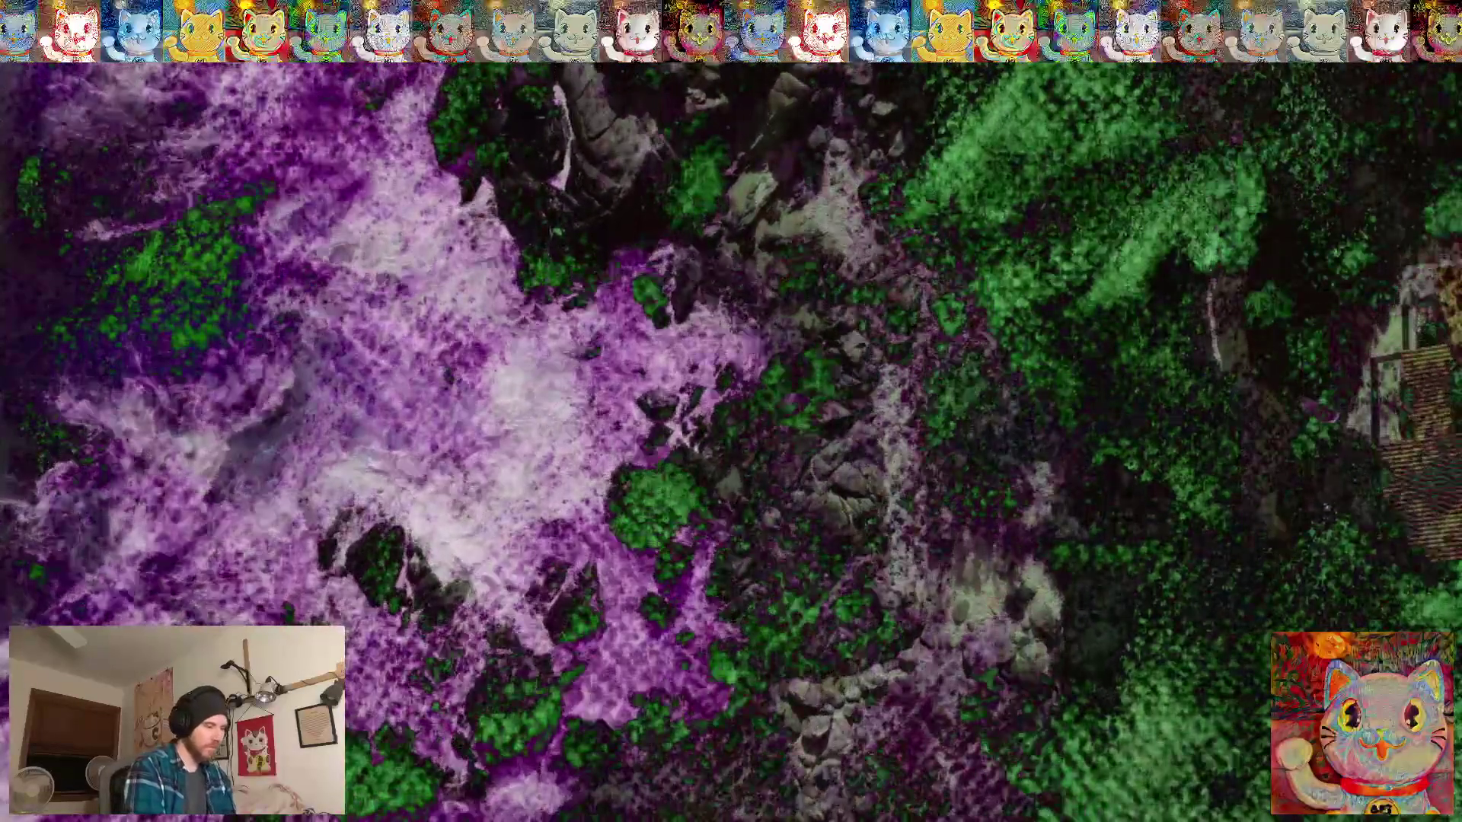
pyautogui.press('Escape')
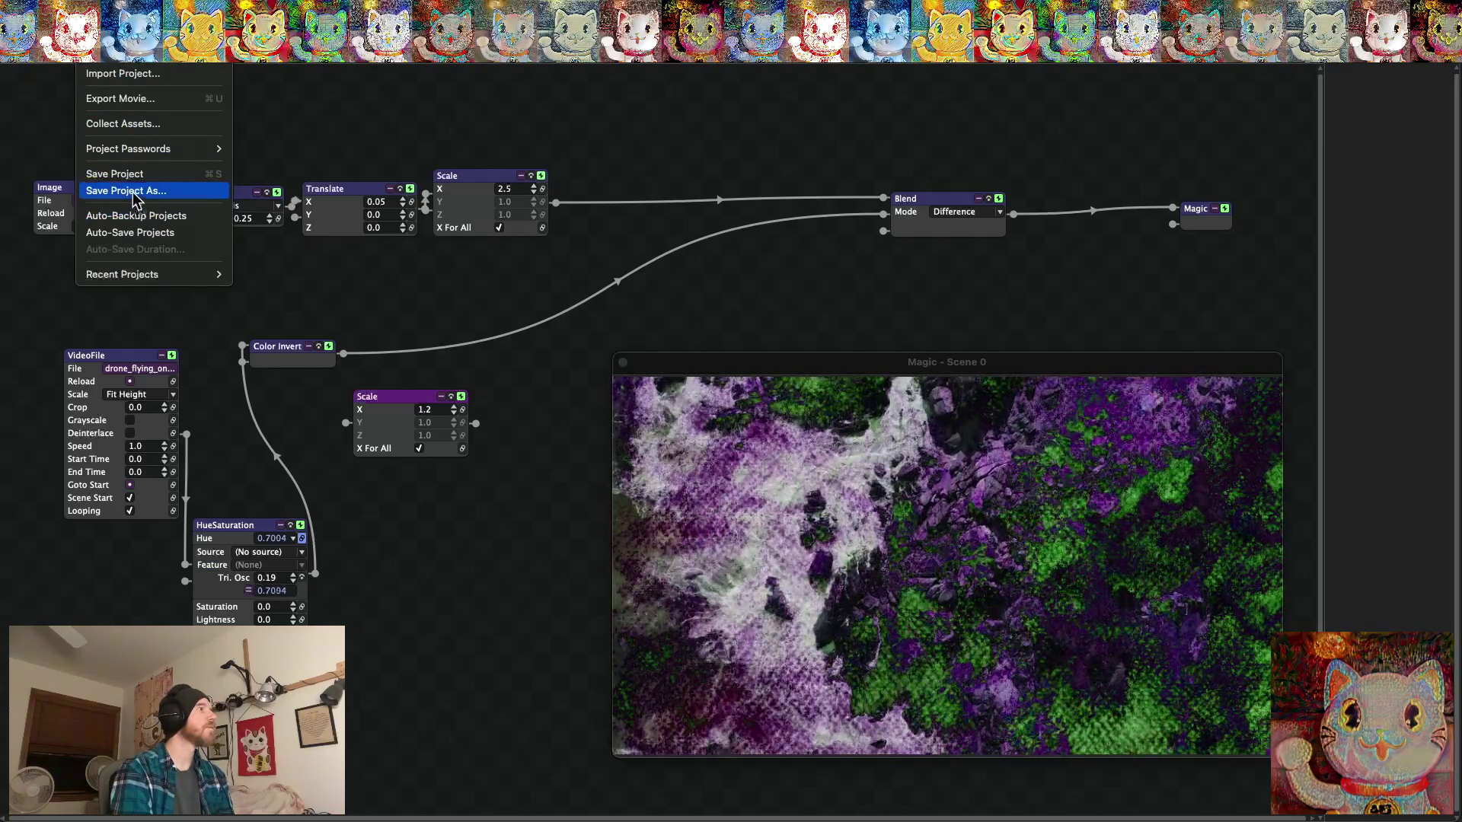
# Save the project as Texture Watercolor Shore Drone Flight in the Texture Watercolor Projects folder.
pyautogui.click(145, 191)
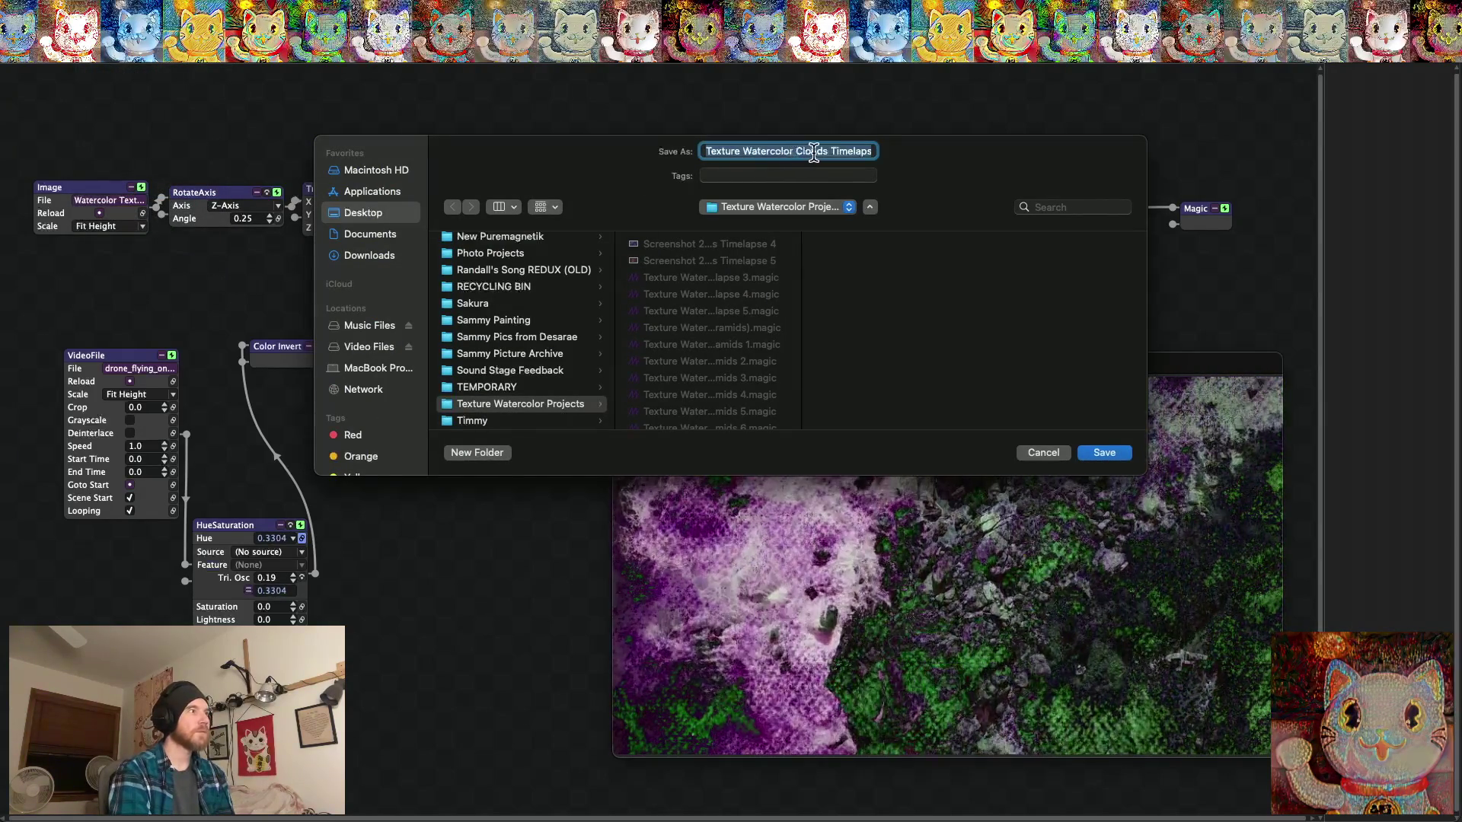
pyautogui.click(797, 151)
pyautogui.write('Shore Drone Flight.')
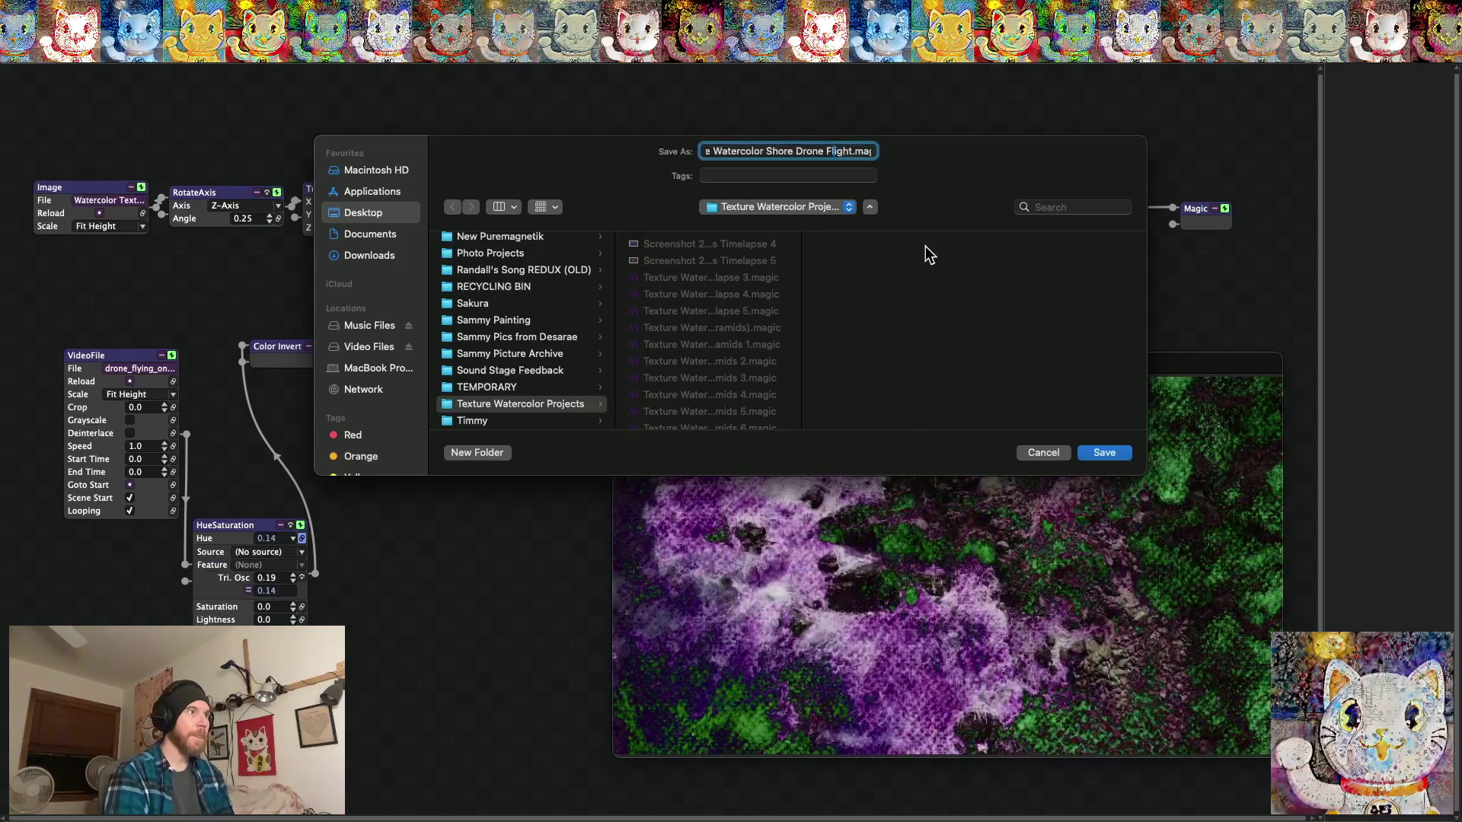
pyautogui.click(1106, 454)
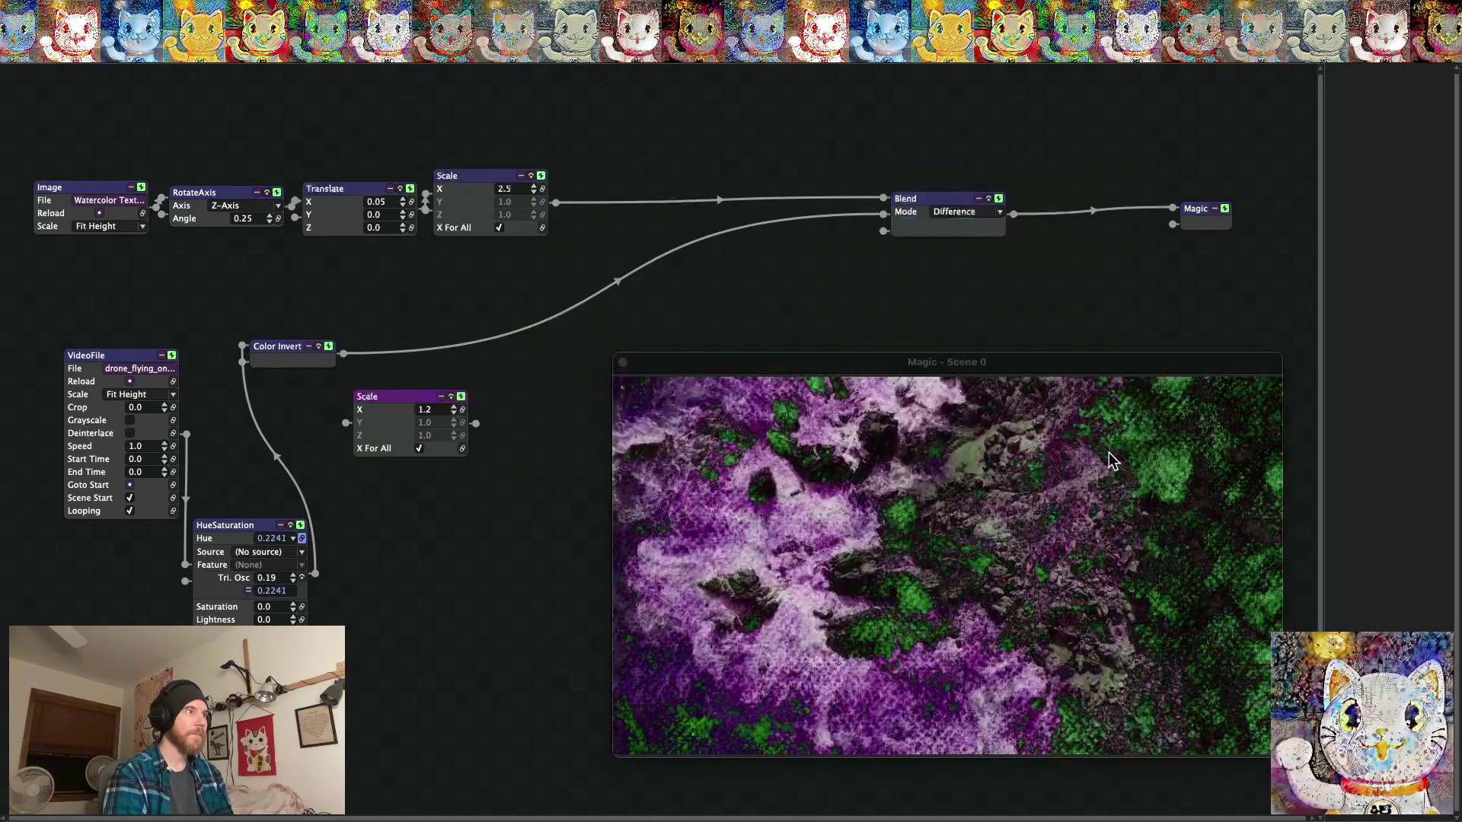
pyautogui.doubleClick(1043, 454)
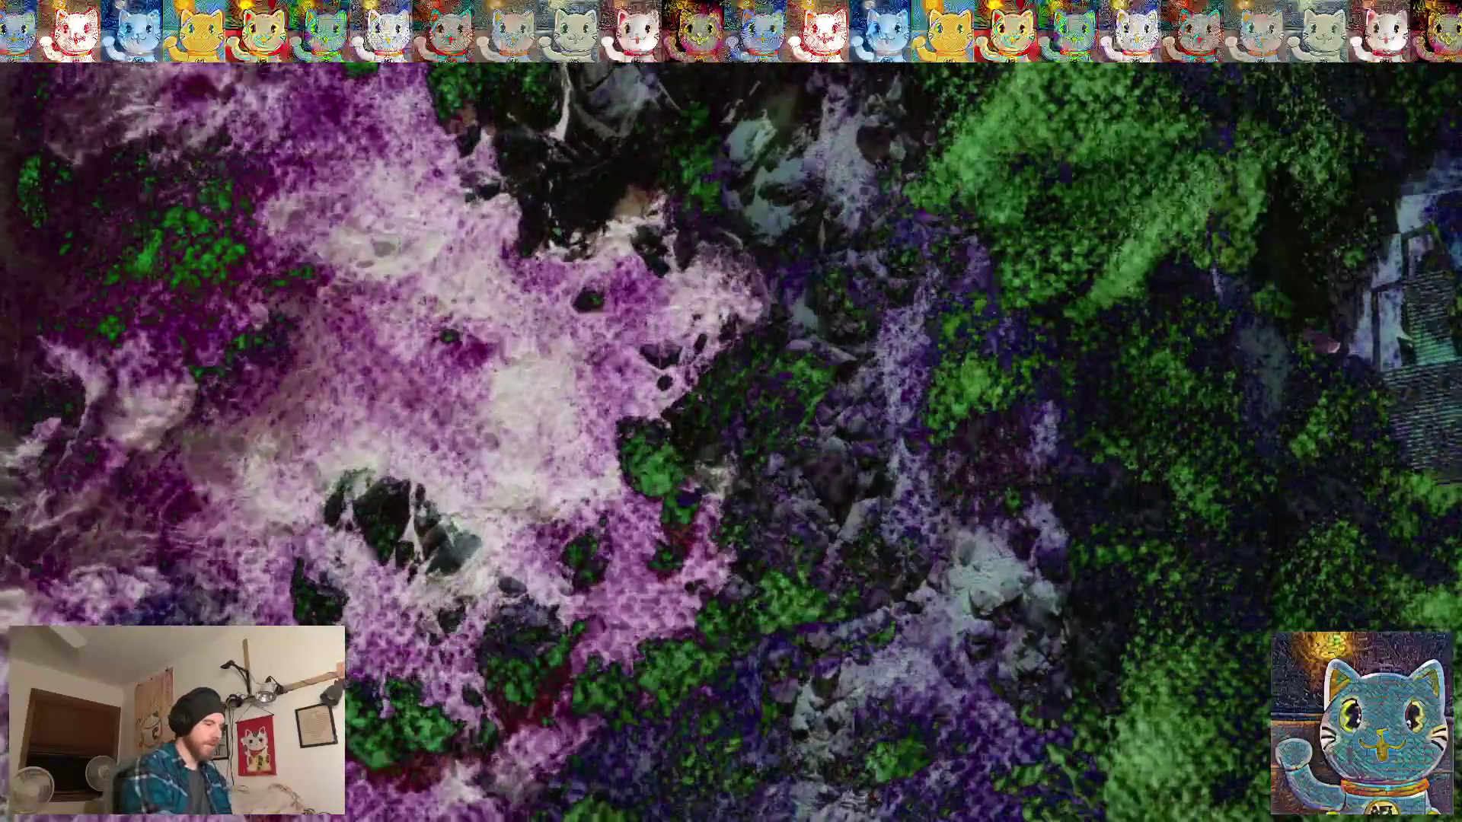
pyautogui.doubleClick(1044, 454)
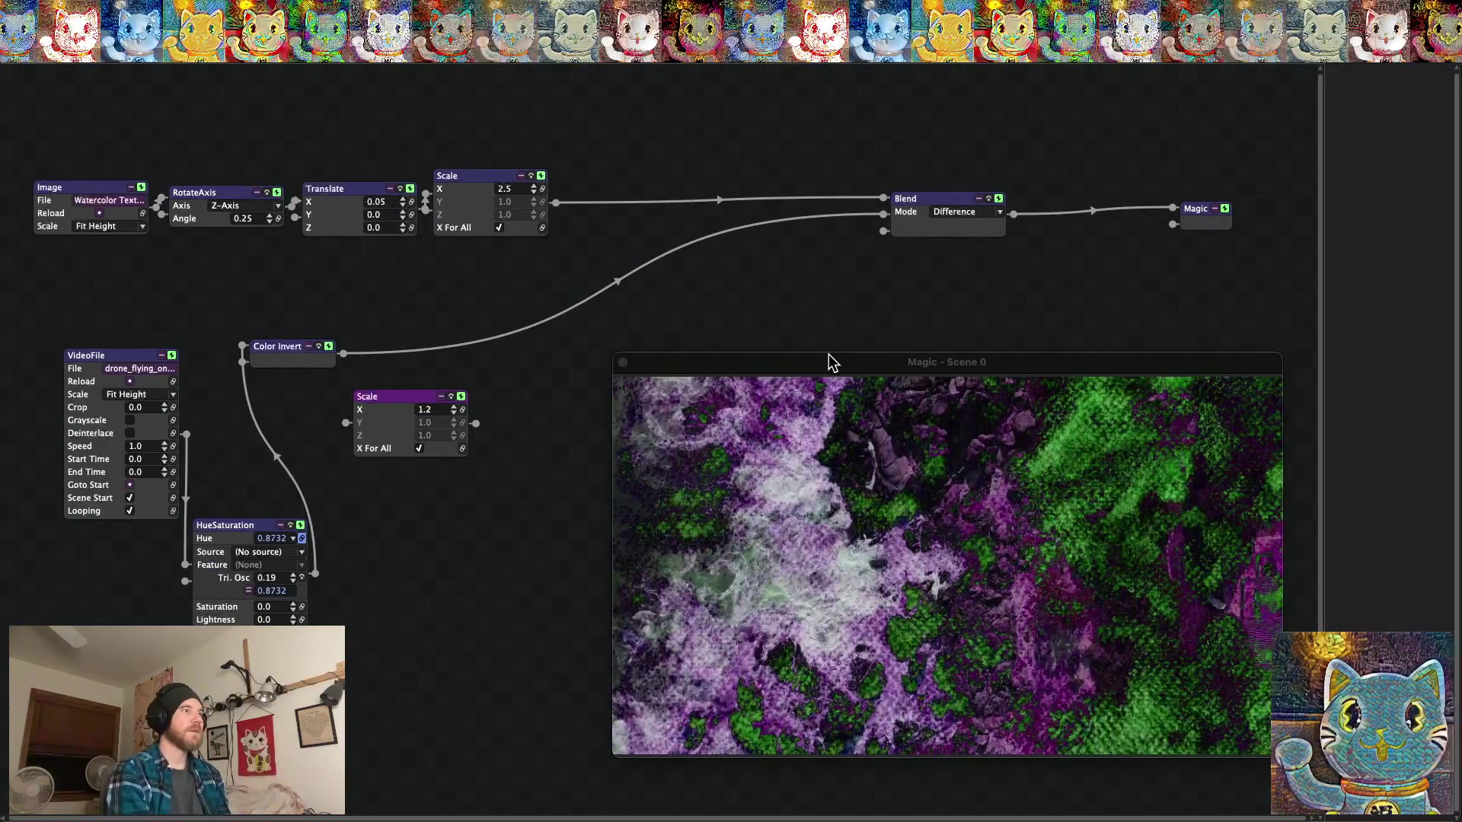
pyautogui.moveTo(832, 362); pyautogui.dragTo(673, 271)
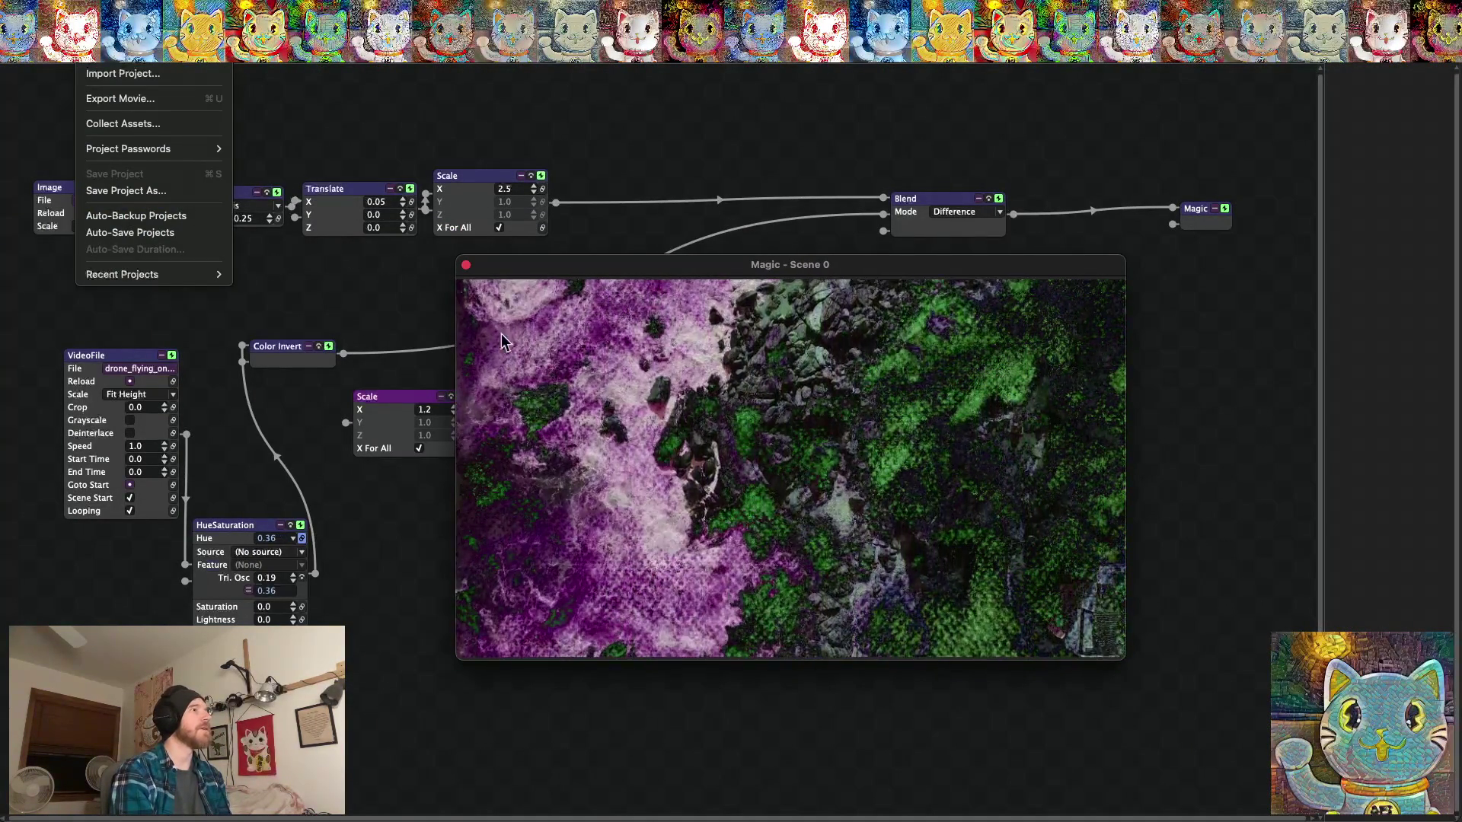
pyautogui.click(566, 266)
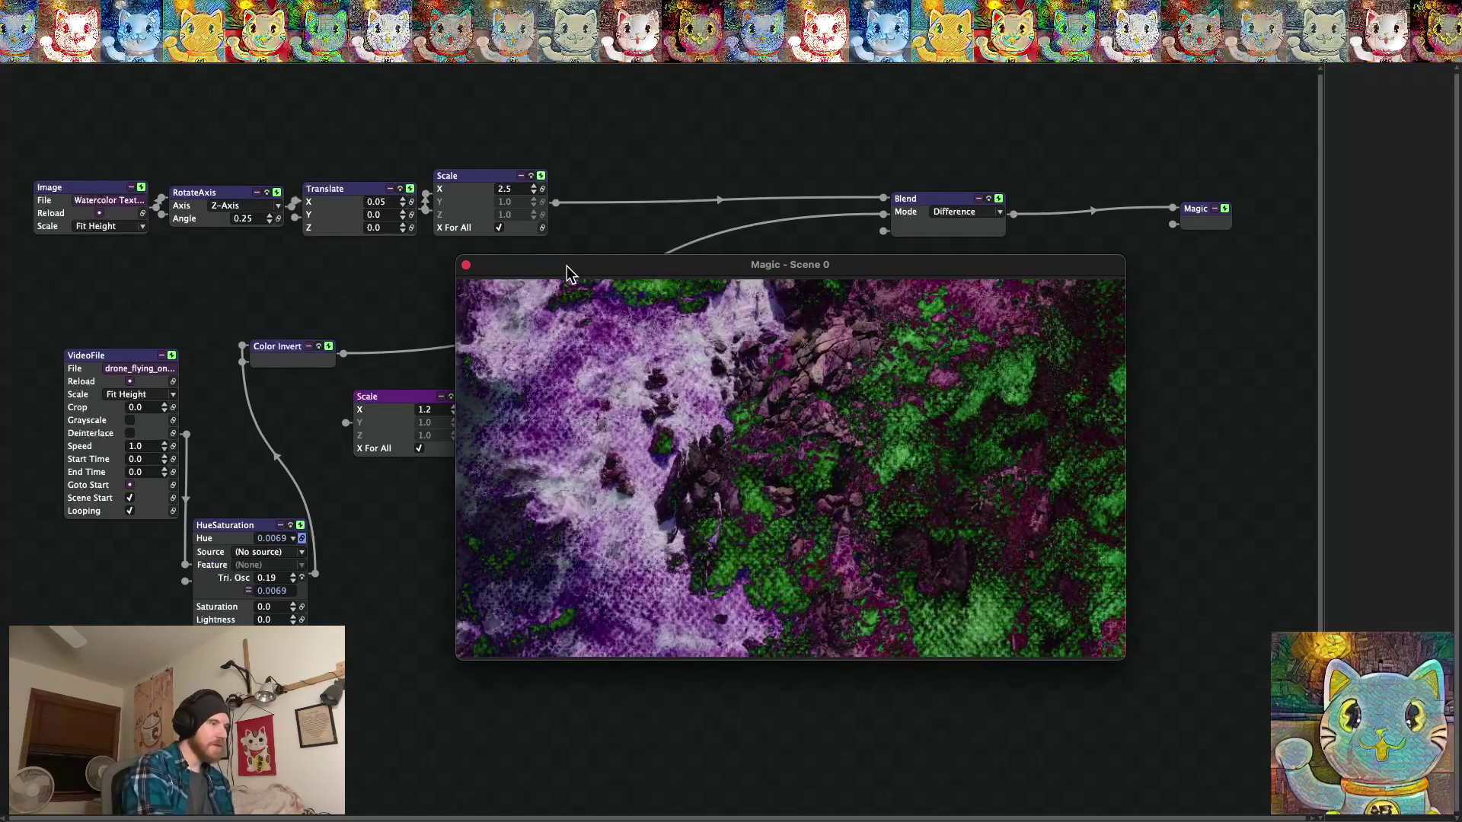
pyautogui.doubleClick(567, 266)
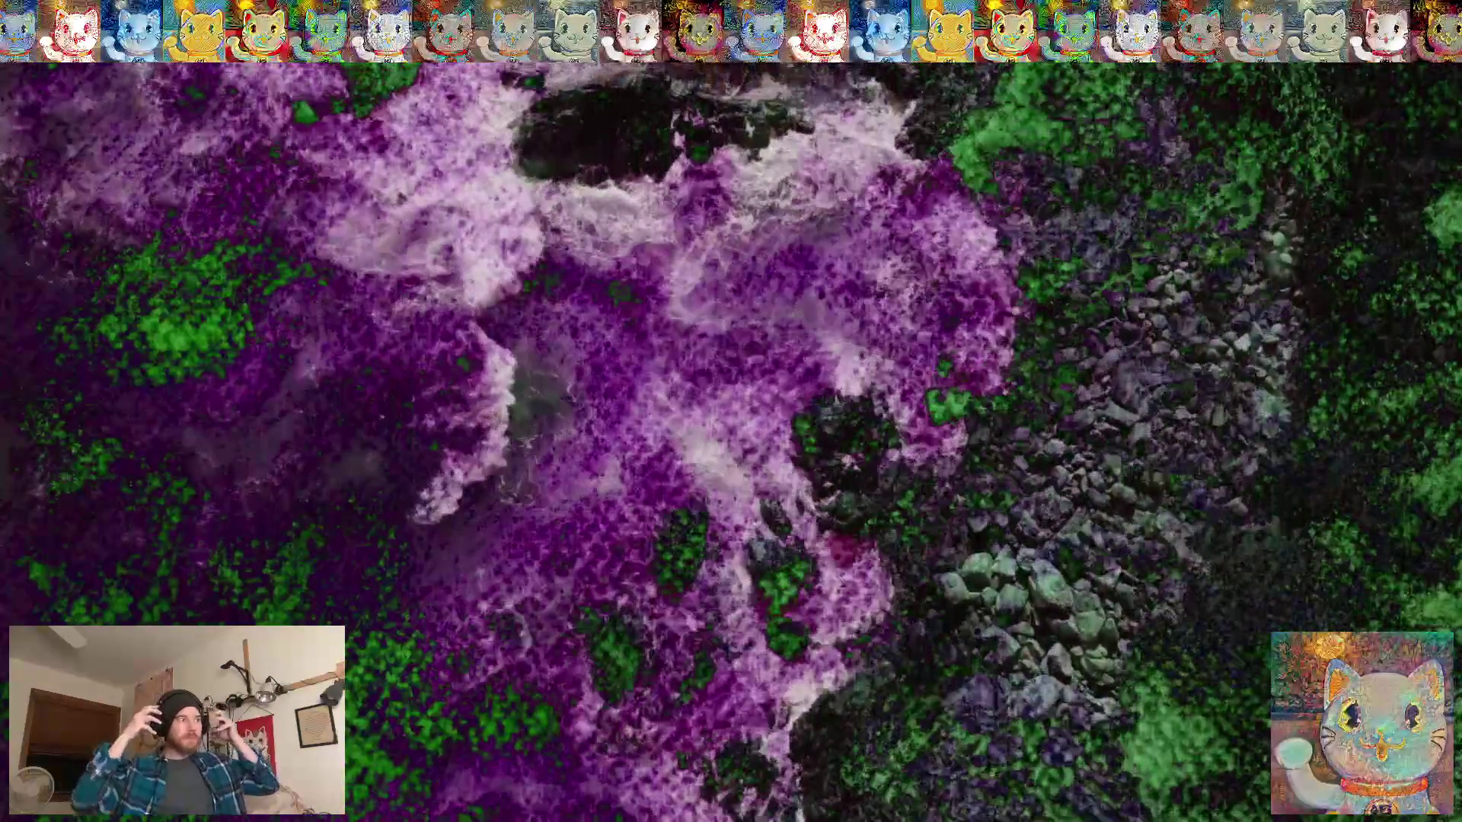
# Exit full screen so the output plays in the windowed Magic - Scene 0 preview.
pyautogui.press('Escape')
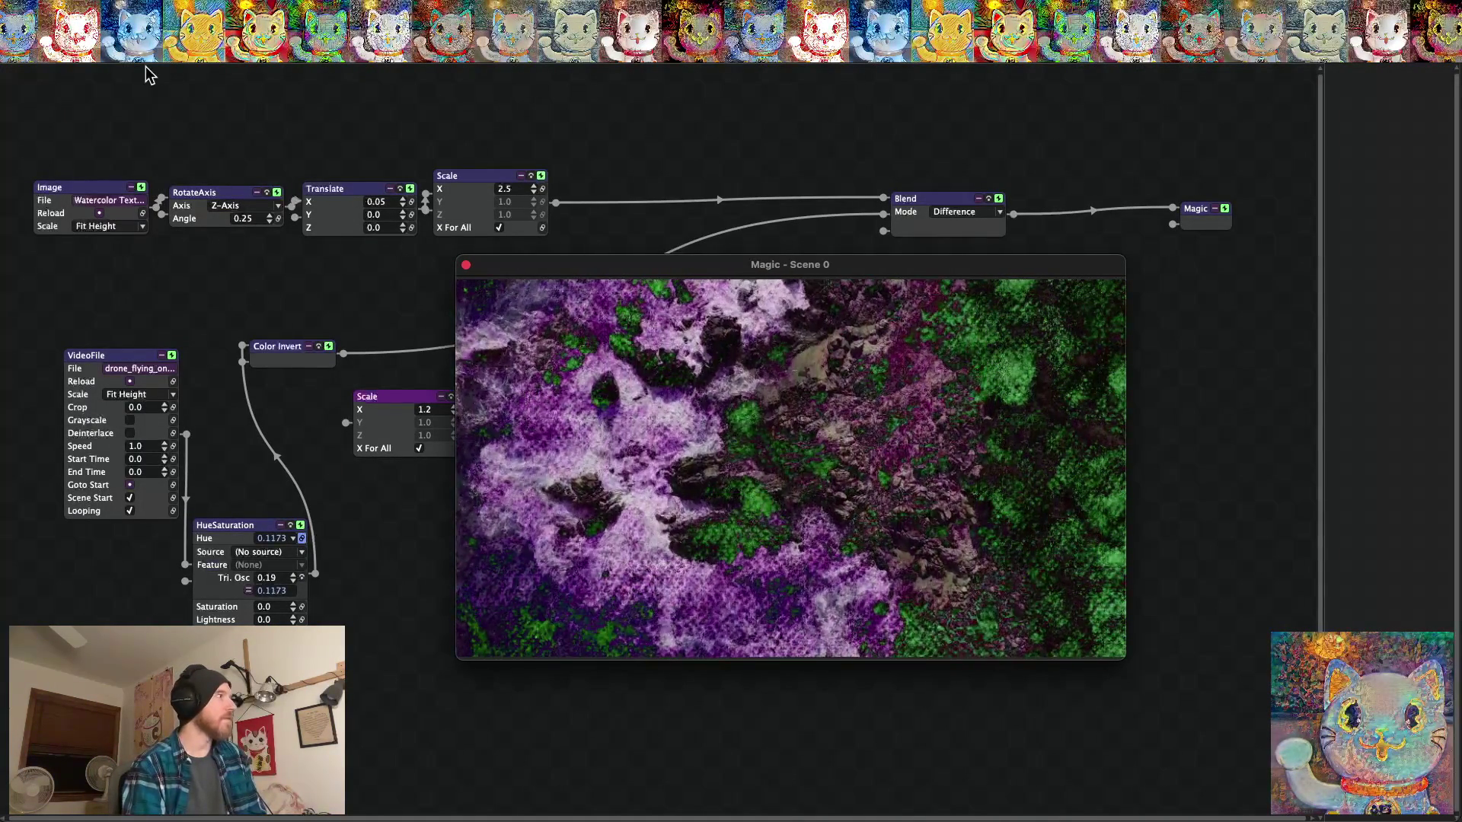
# Drag the Magic - Scene 0 preview window lower and to the right on the node graph.
pyautogui.click(57, 55)
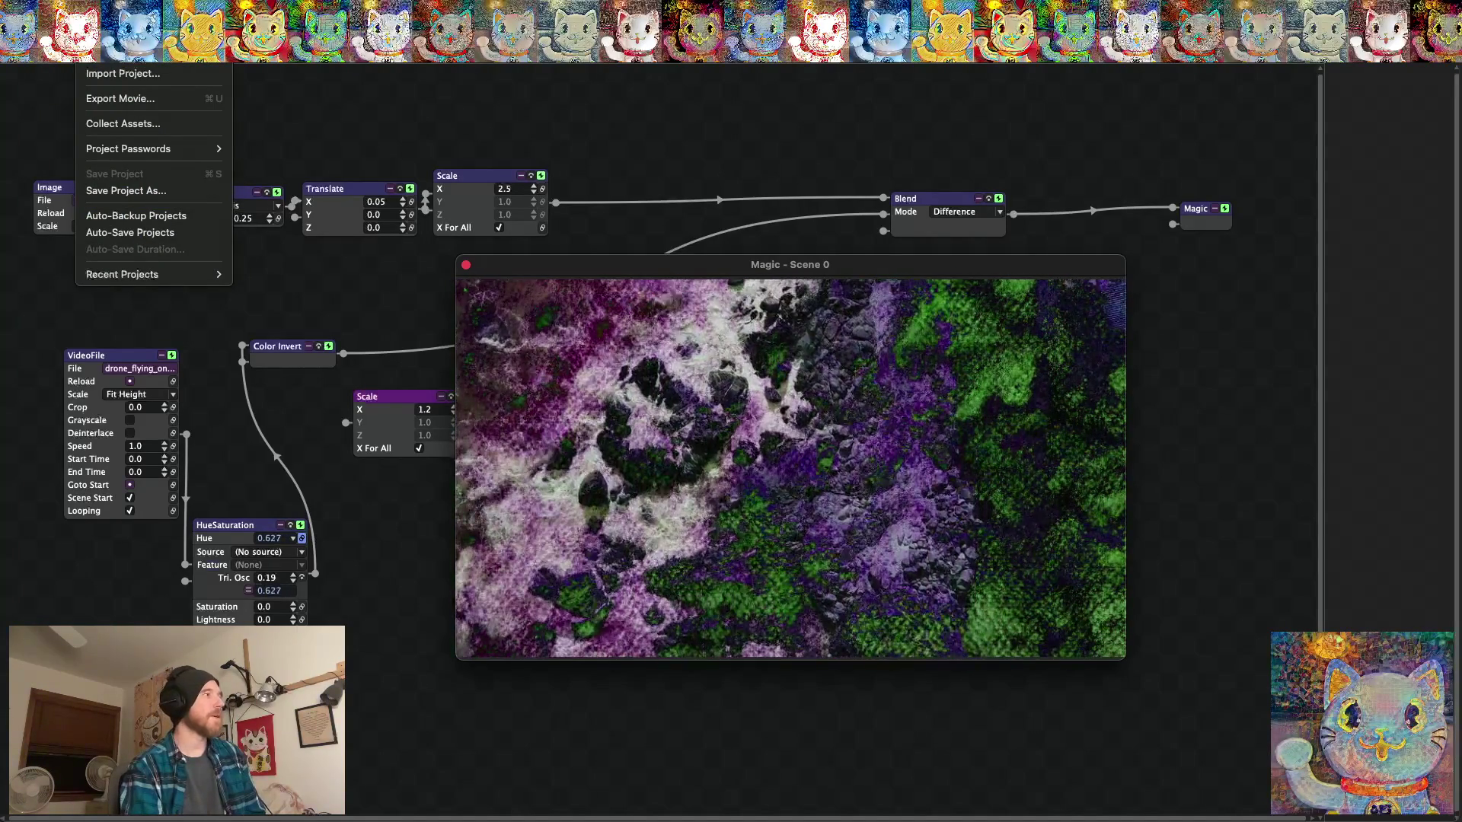
pyautogui.press('Escape')
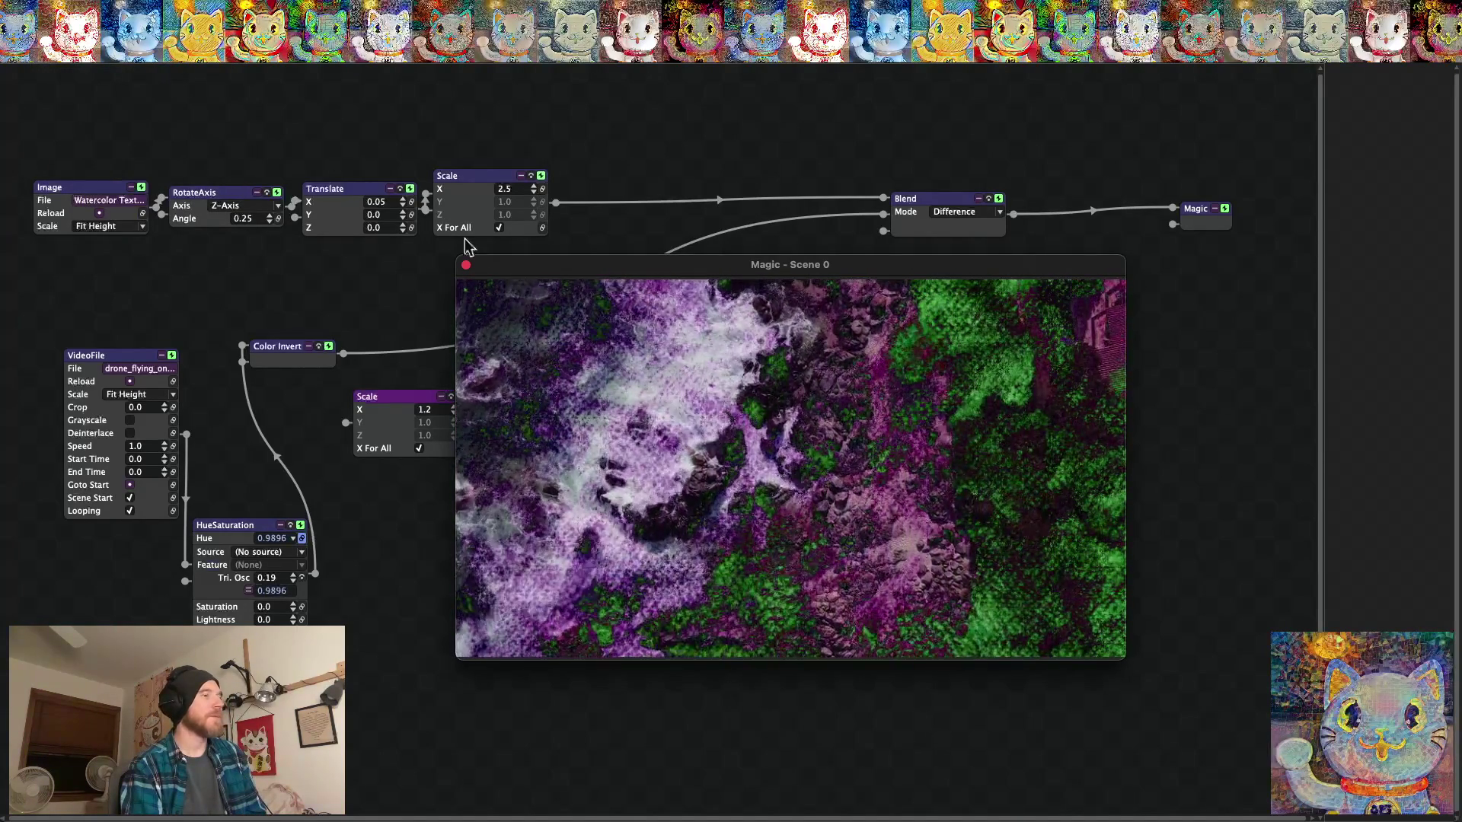
pyautogui.moveTo(574, 268)
pyautogui.mouseDown()
pyautogui.moveTo(449, 336)
pyautogui.moveTo(616, 326)
pyautogui.mouseUp()
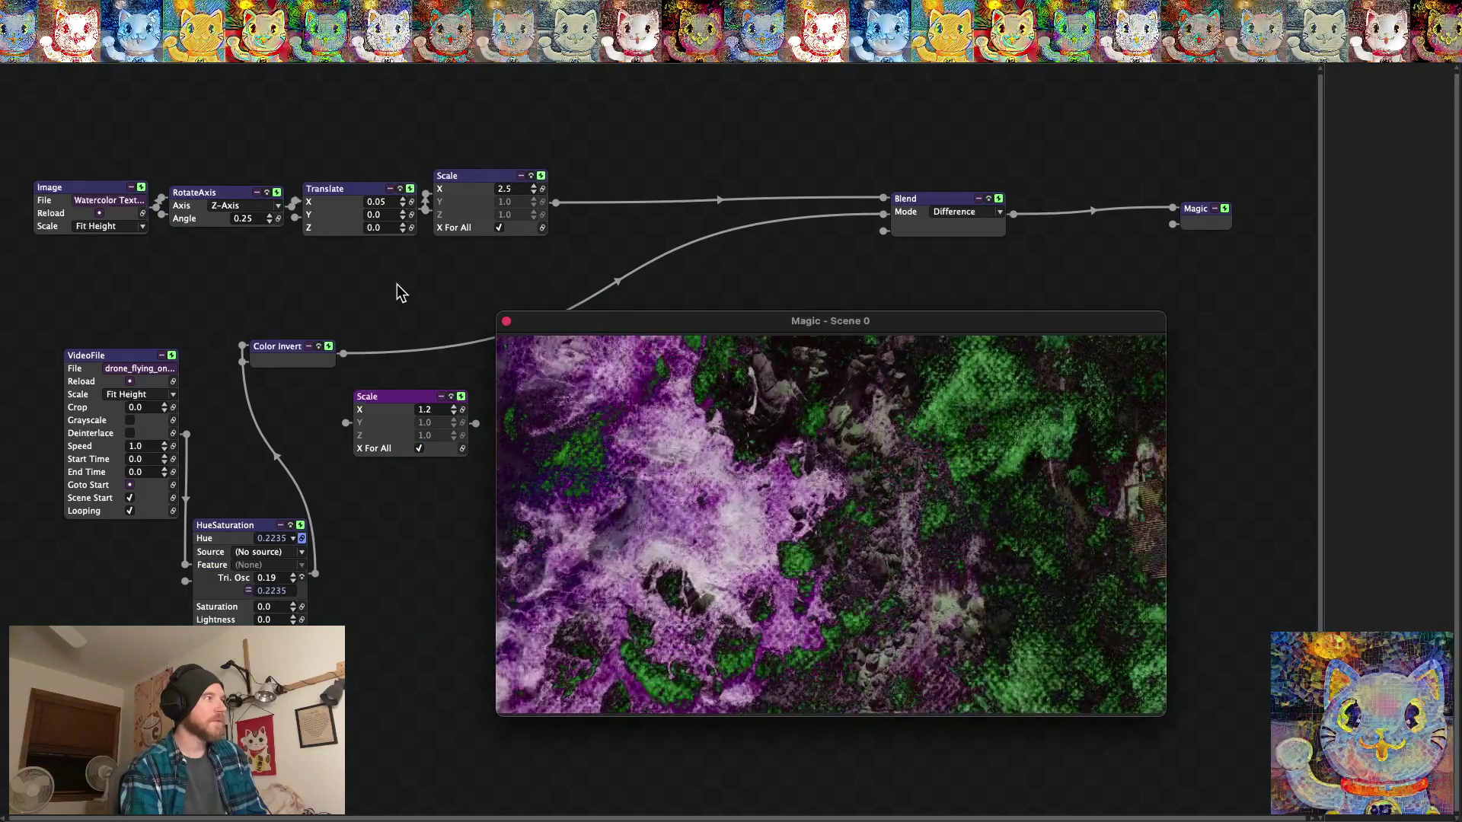
pyautogui.click(96, 9)
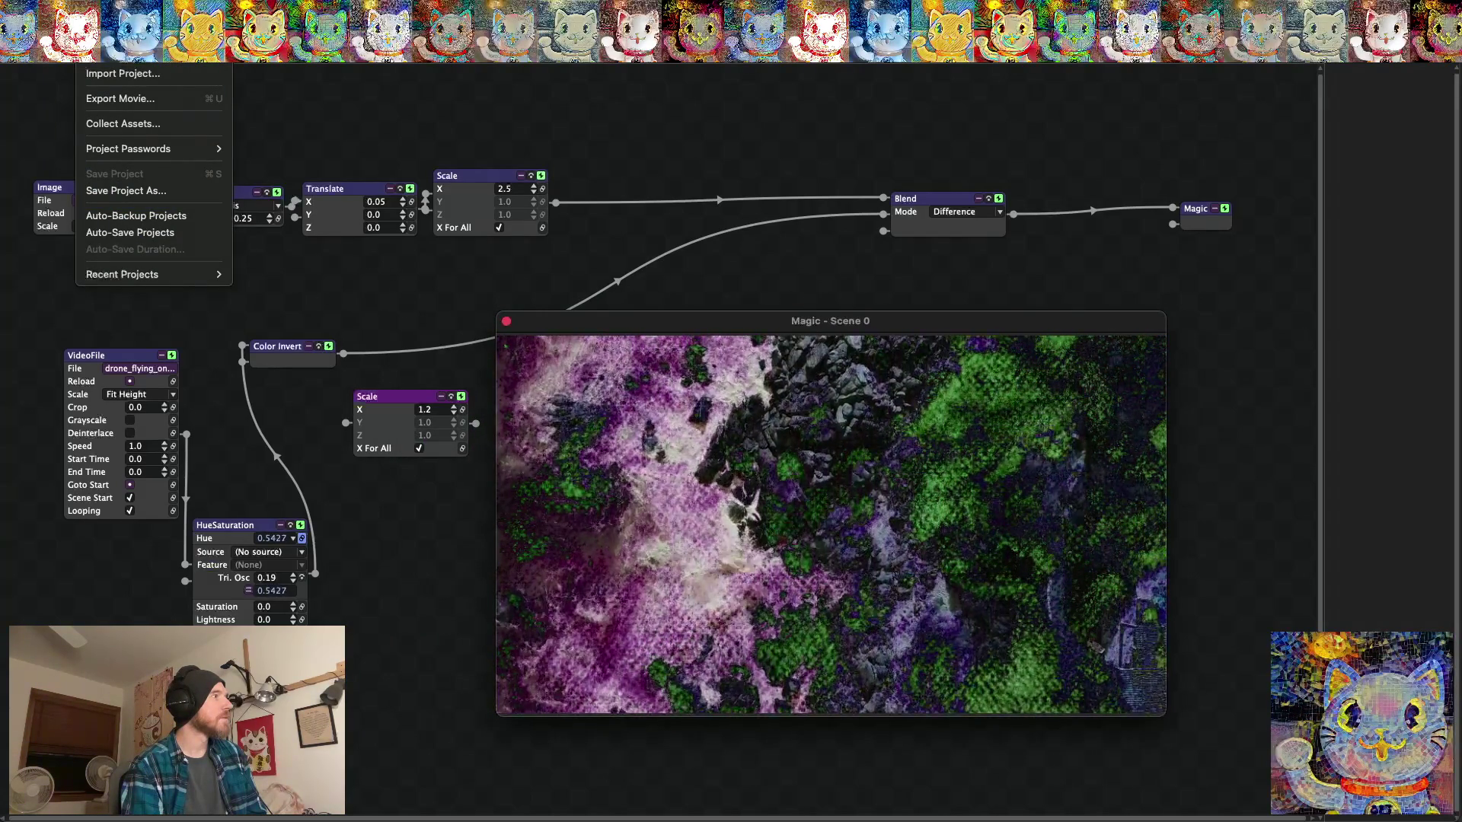
pyautogui.click(647, 322)
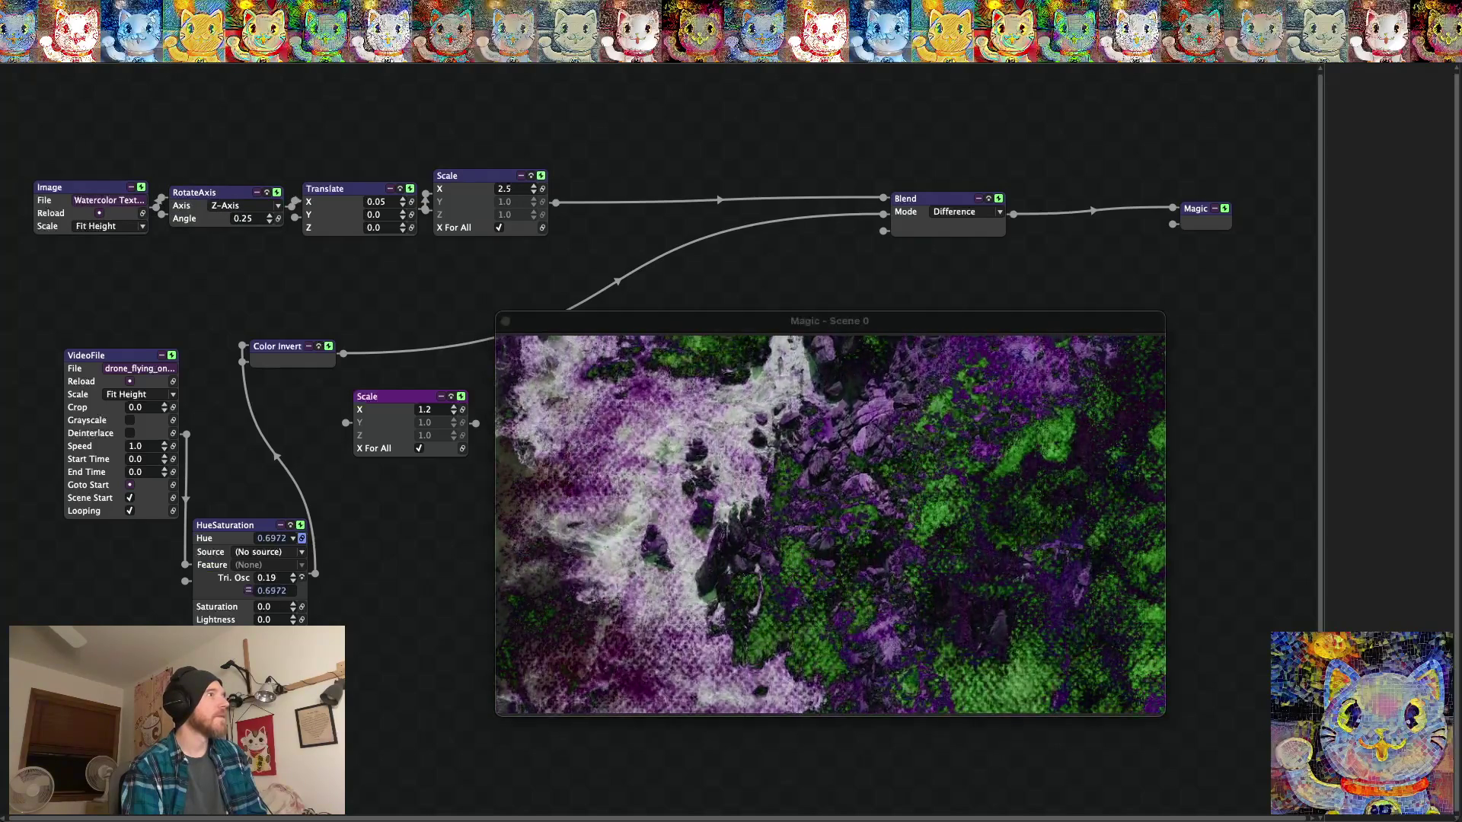
pyautogui.click(53, 53)
# Quit Magic Music Visuals and shift the Texture Watercolor Projects Finder window slightly left.
pyautogui.click(74, 142)
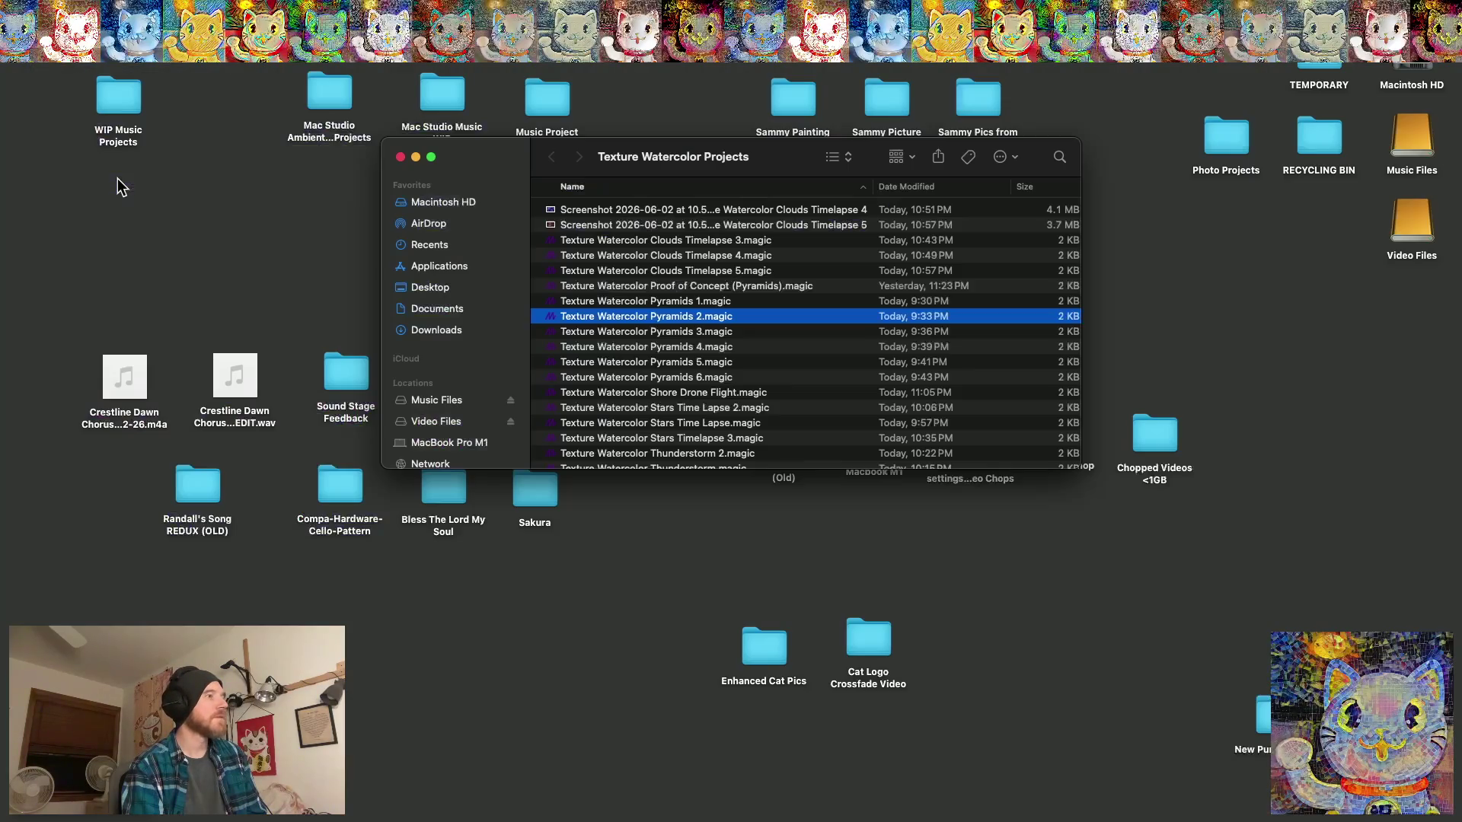
pyautogui.moveTo(502, 162); pyautogui.dragTo(455, 166)
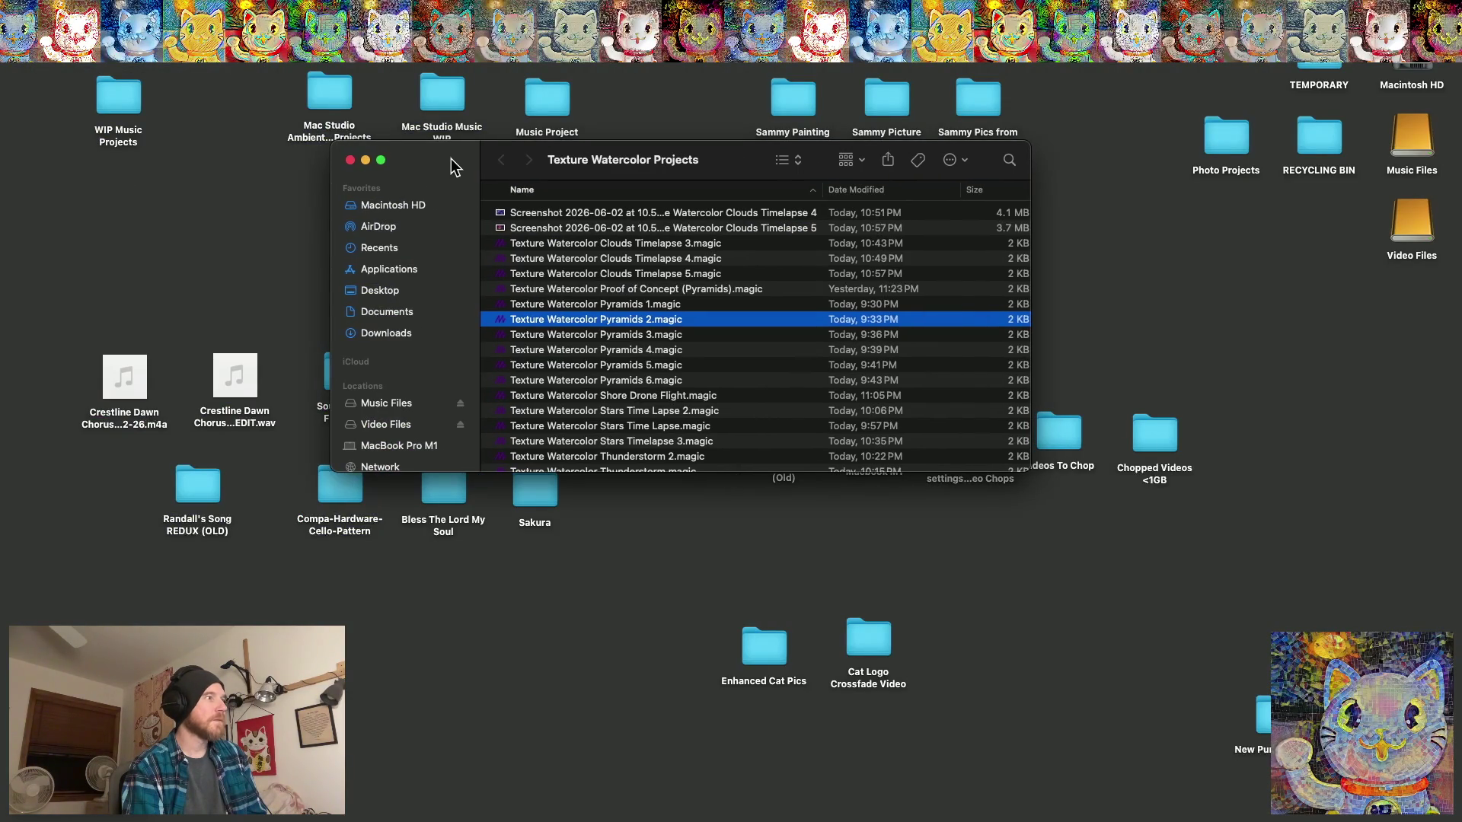
pyautogui.scroll(-2, 642, 340)
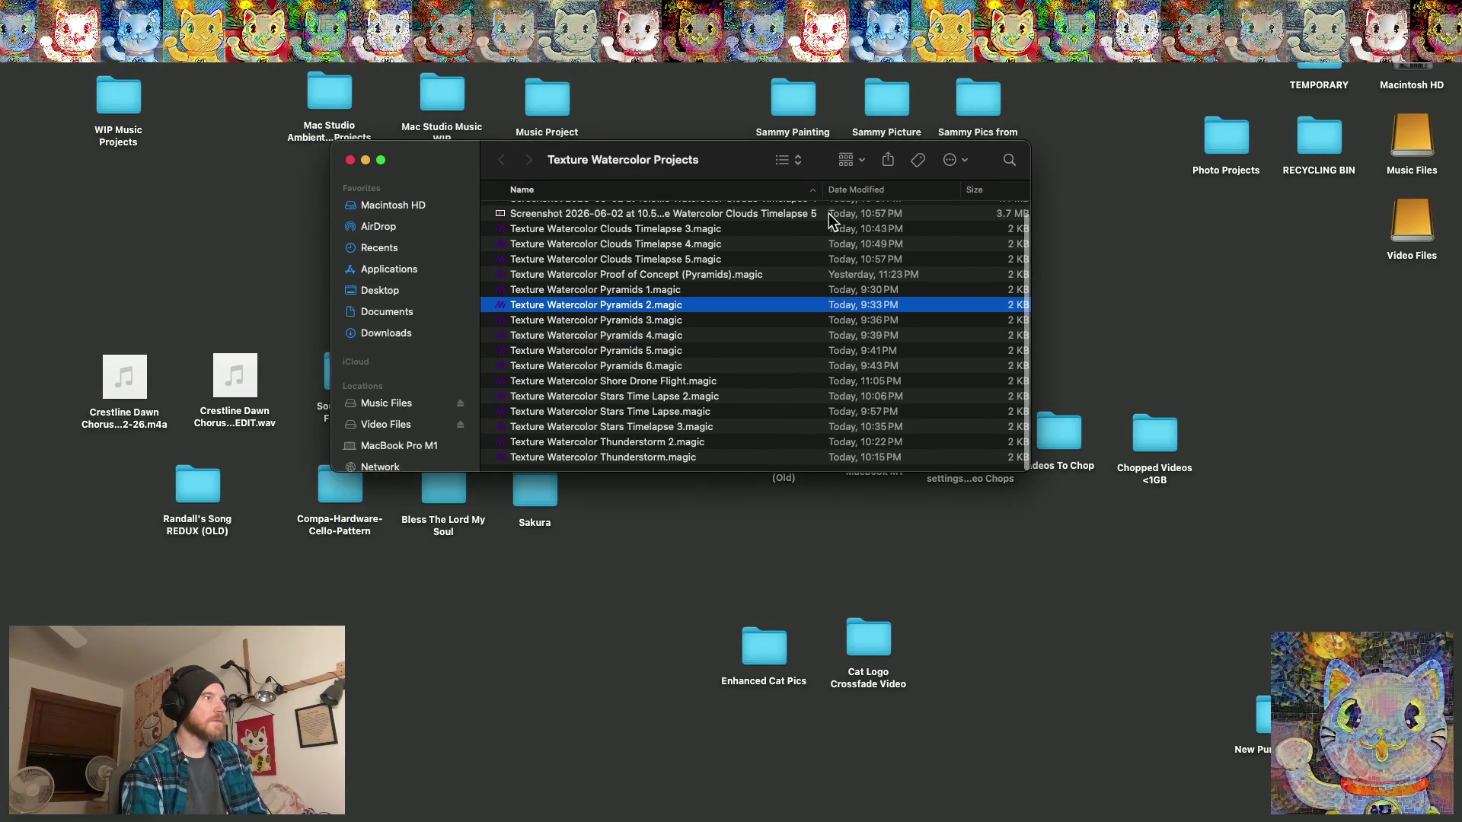
# Sort the projects by date modified, oldest first, and select Texture Watercolor Shore Drone Flight.magic.
pyautogui.click(847, 191)
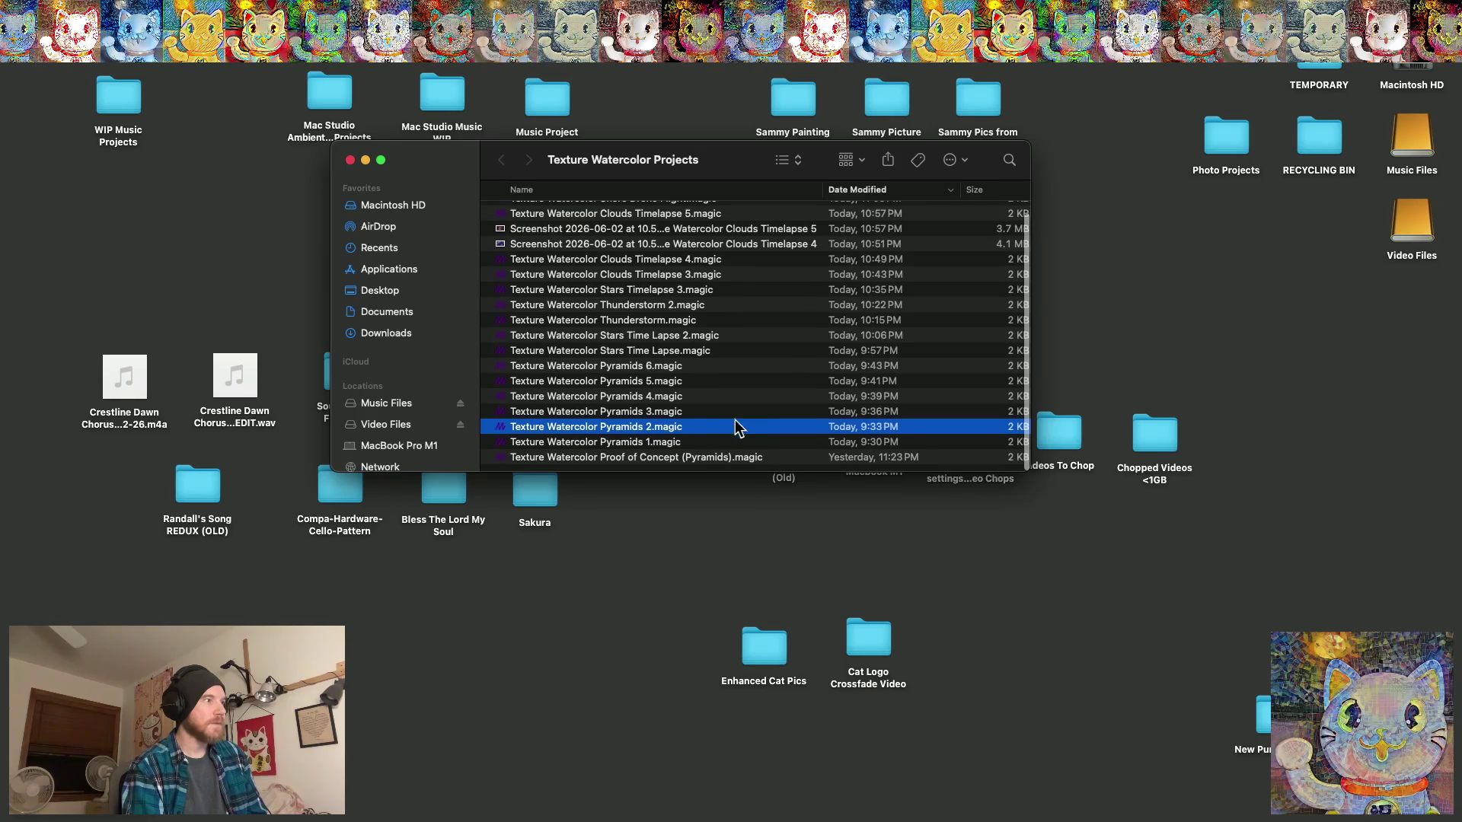
pyautogui.scroll(2, 710, 431)
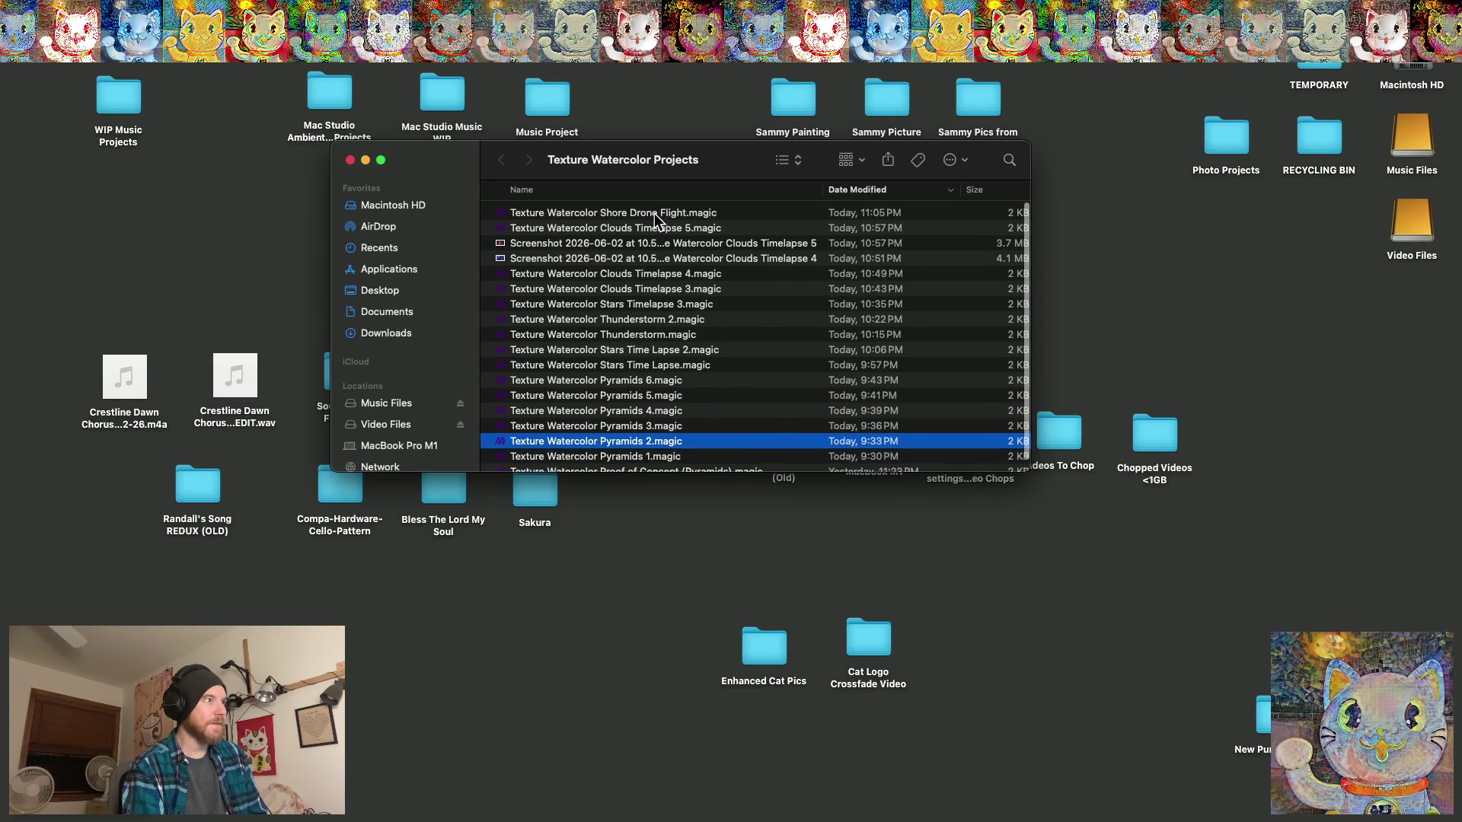
pyautogui.click(853, 190)
pyautogui.scroll(-3, 655, 427)
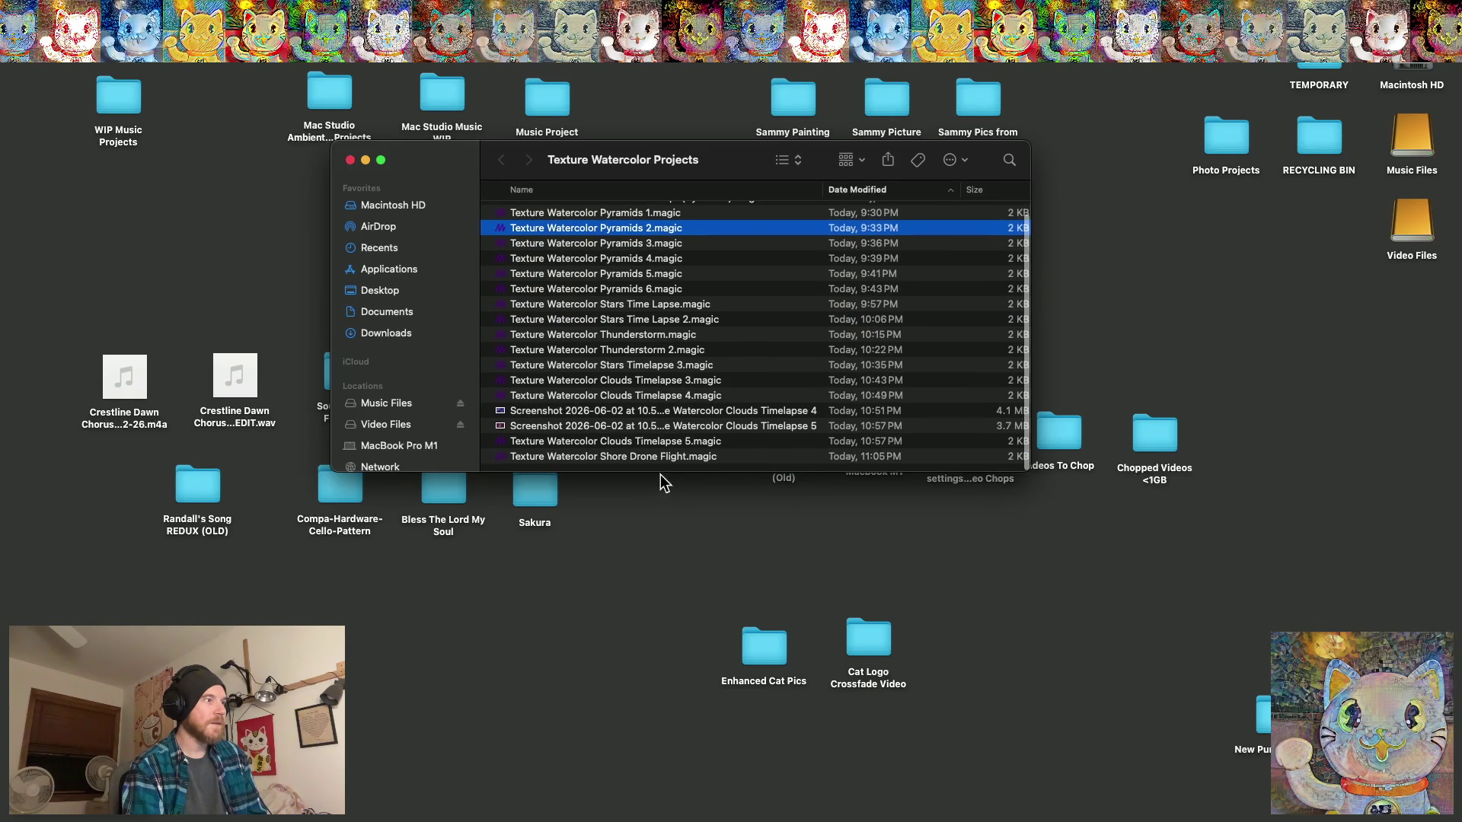
pyautogui.click(655, 458)
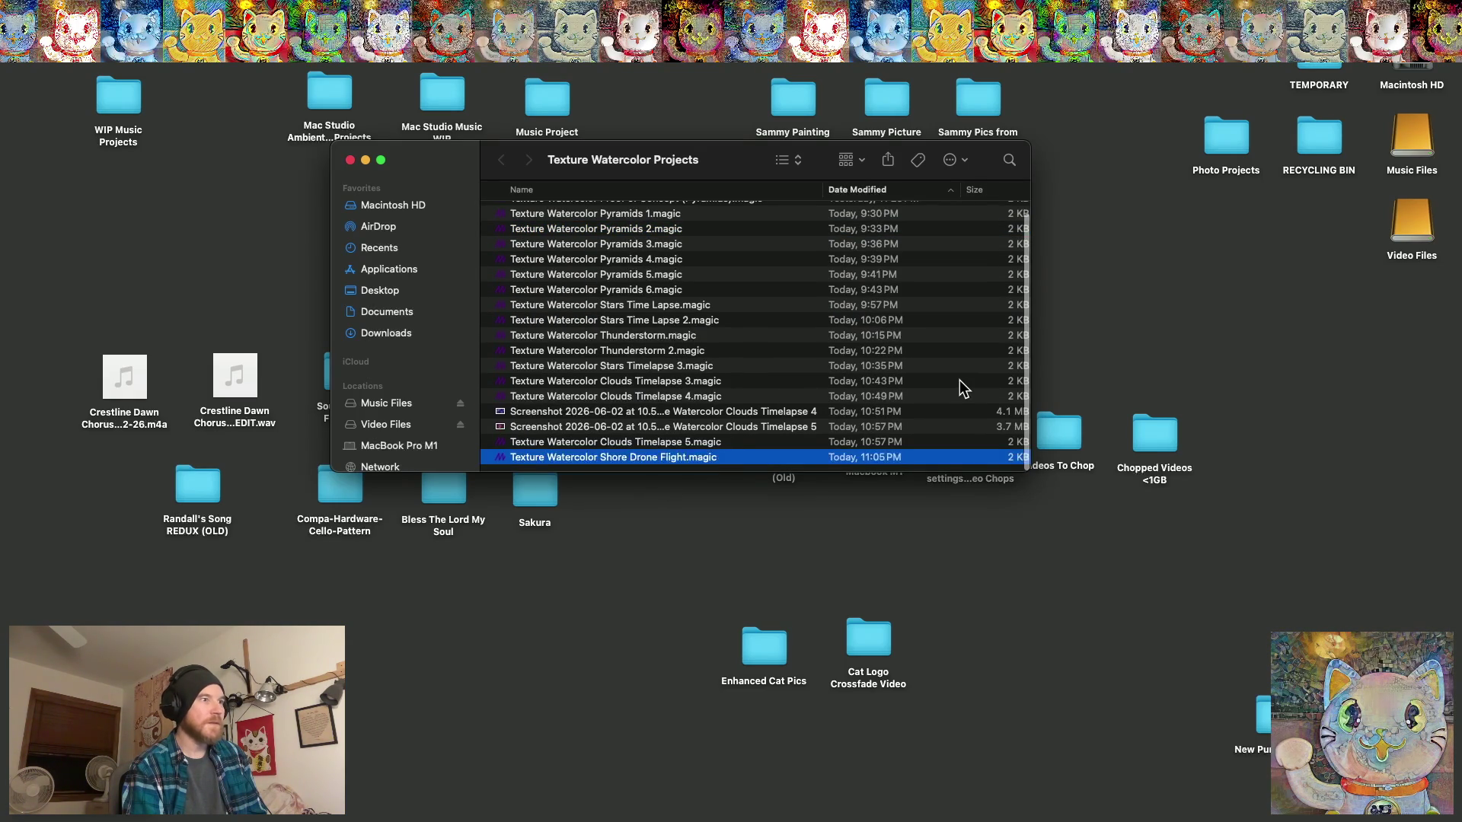
# Open Nature Videos and Pictures from the Video Files drive and select Sunlight in Leaves 2.mp4.
pyautogui.doubleClick(1404, 240)
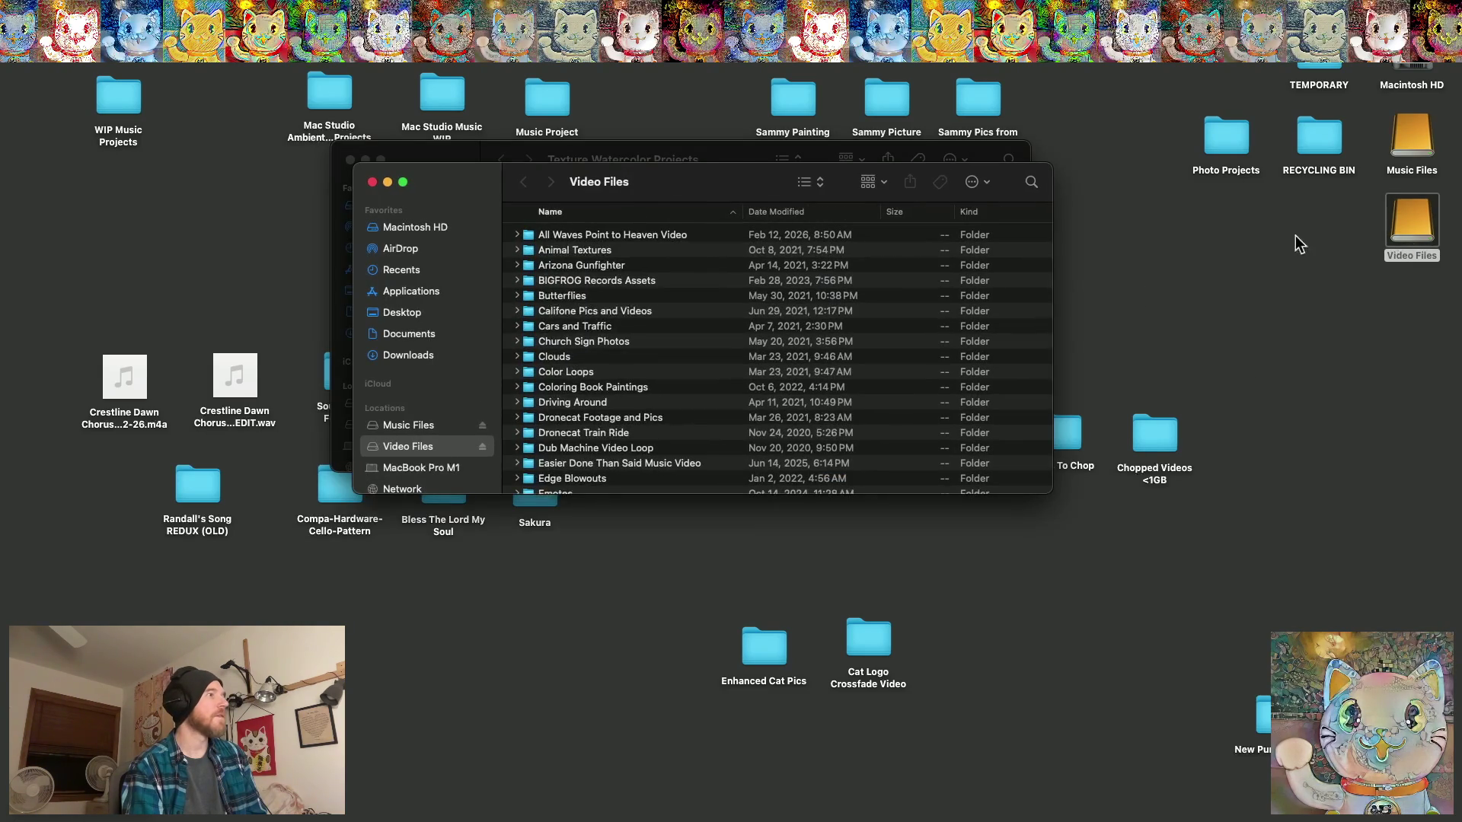
pyautogui.scroll(-5, 604, 392)
pyautogui.scroll(-3, 591, 392)
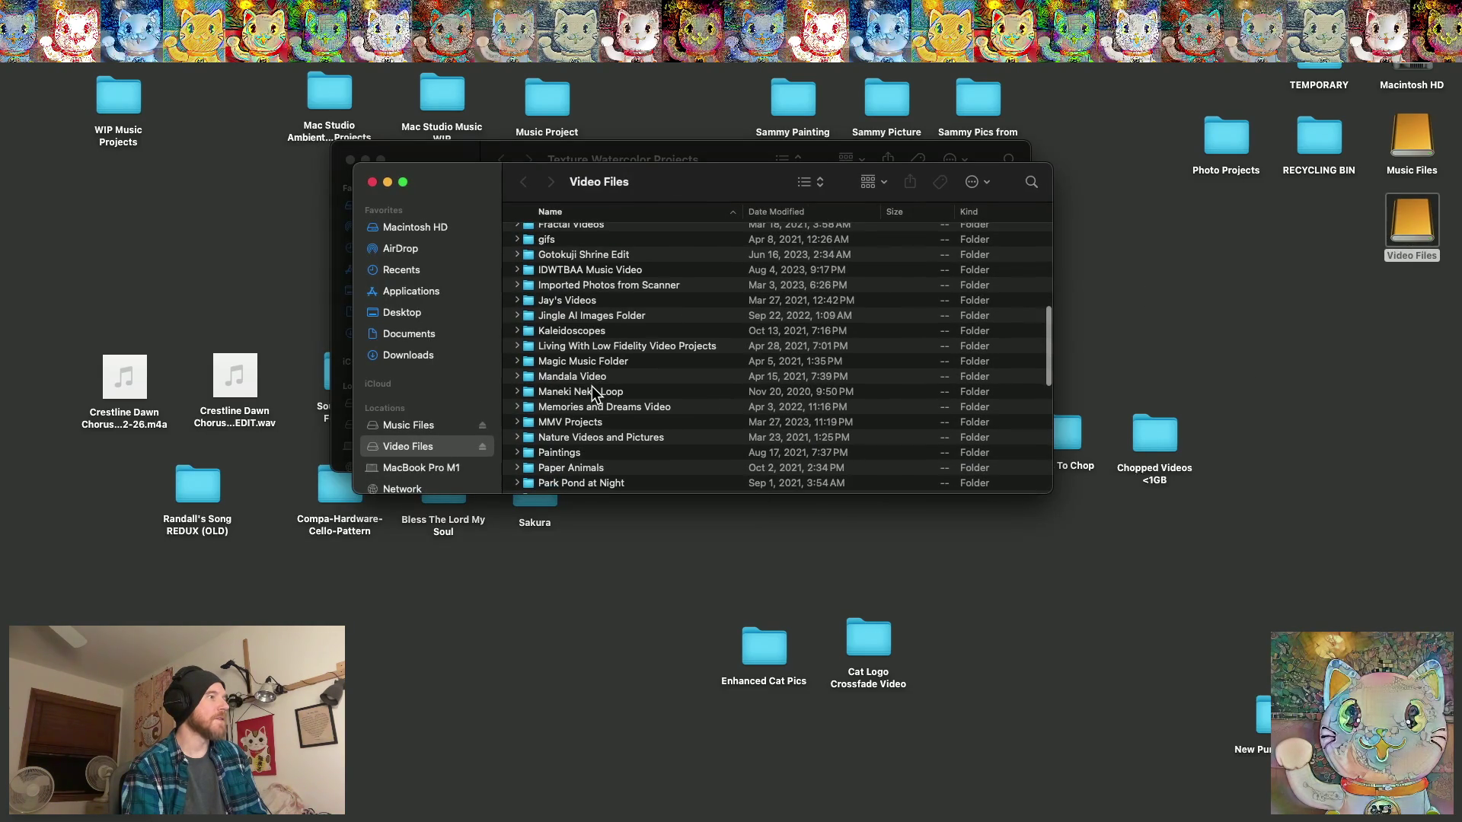
pyautogui.doubleClick(596, 437)
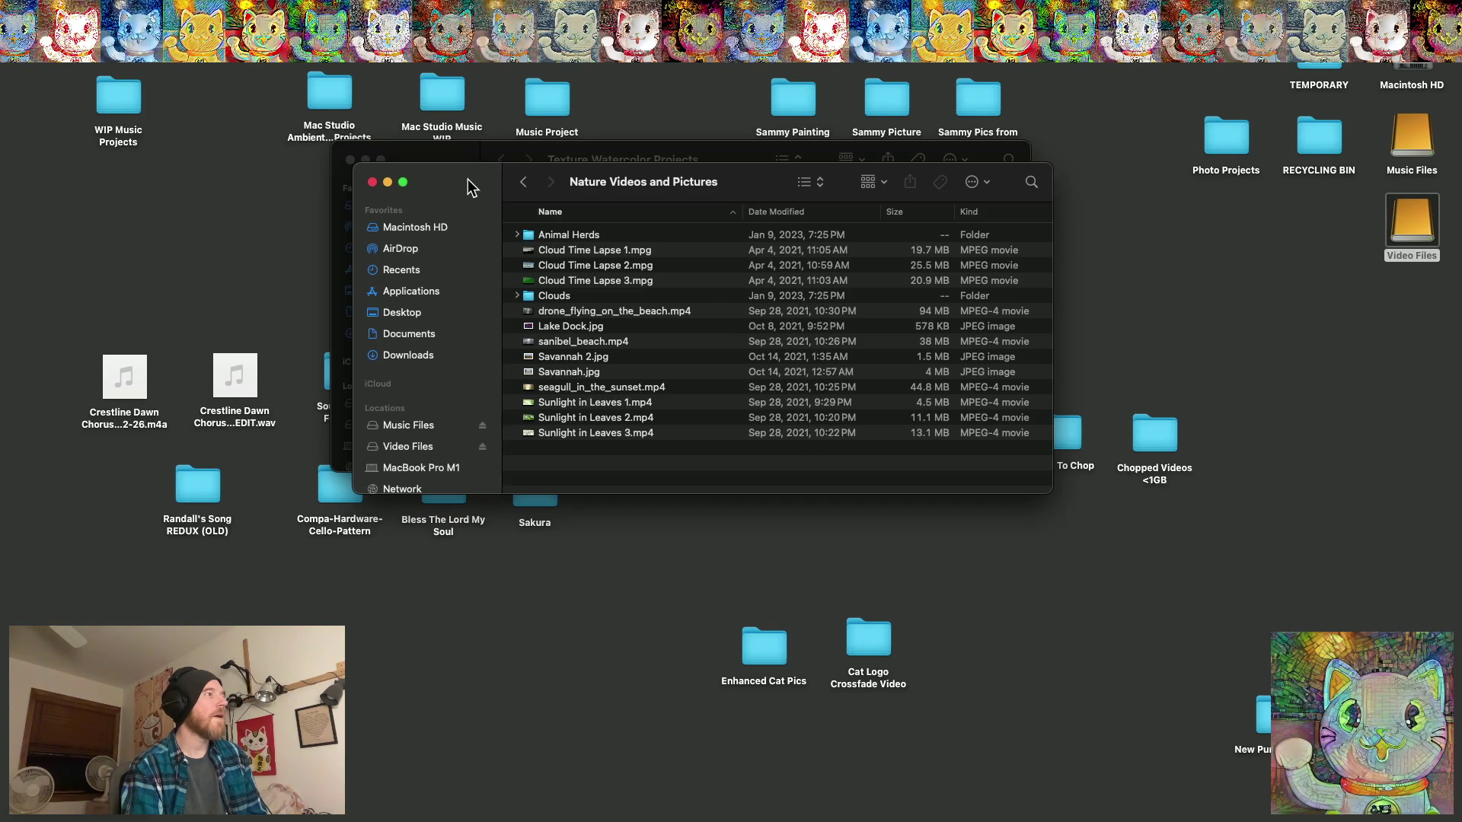
pyautogui.moveTo(479, 183); pyautogui.dragTo(743, 267)
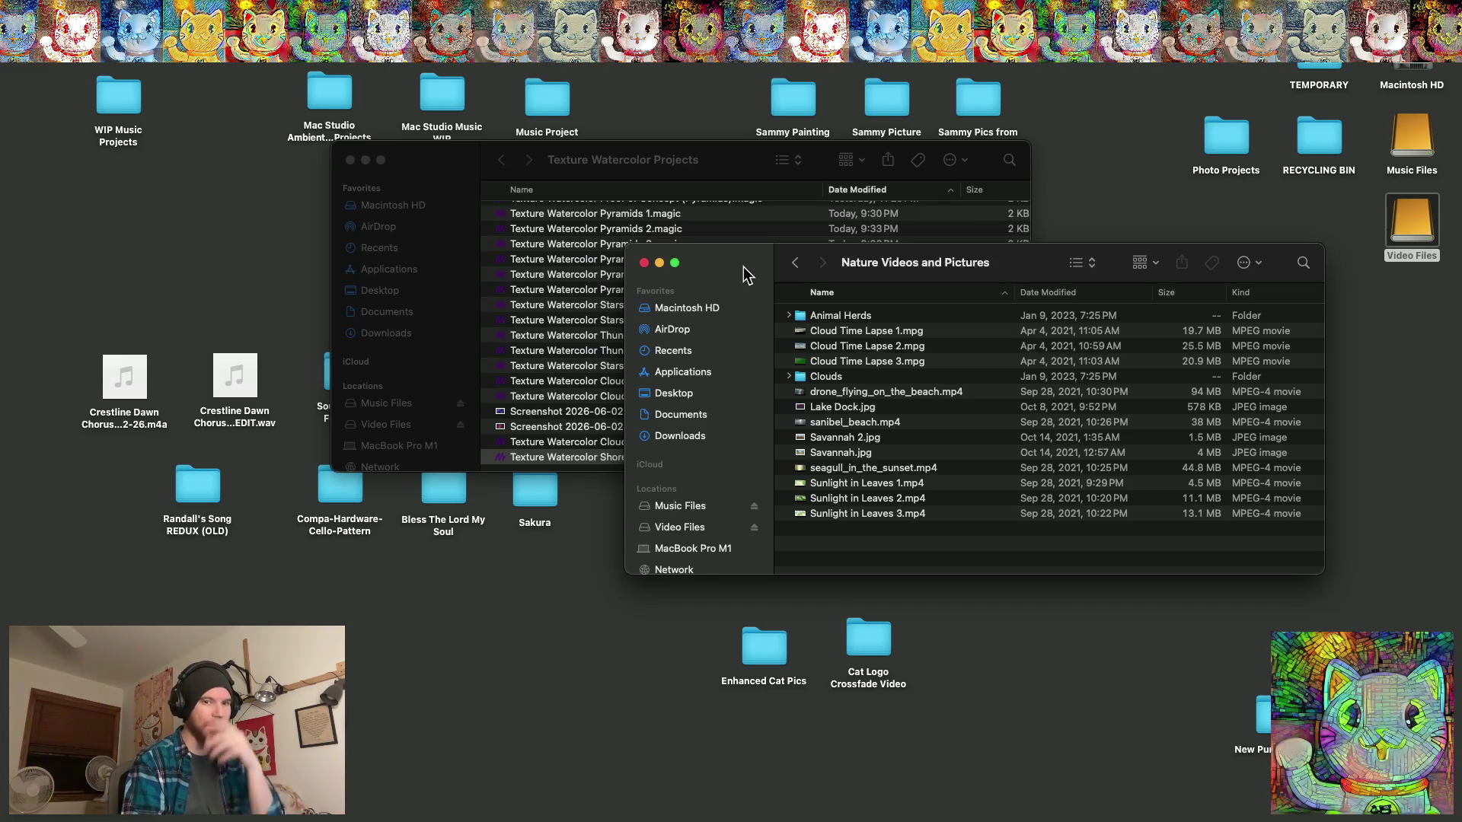
pyautogui.click(825, 498)
# Play Sunlight in Leaves 2.mp4 in QuickTime Player, then close it.
pyautogui.doubleClick(825, 498)
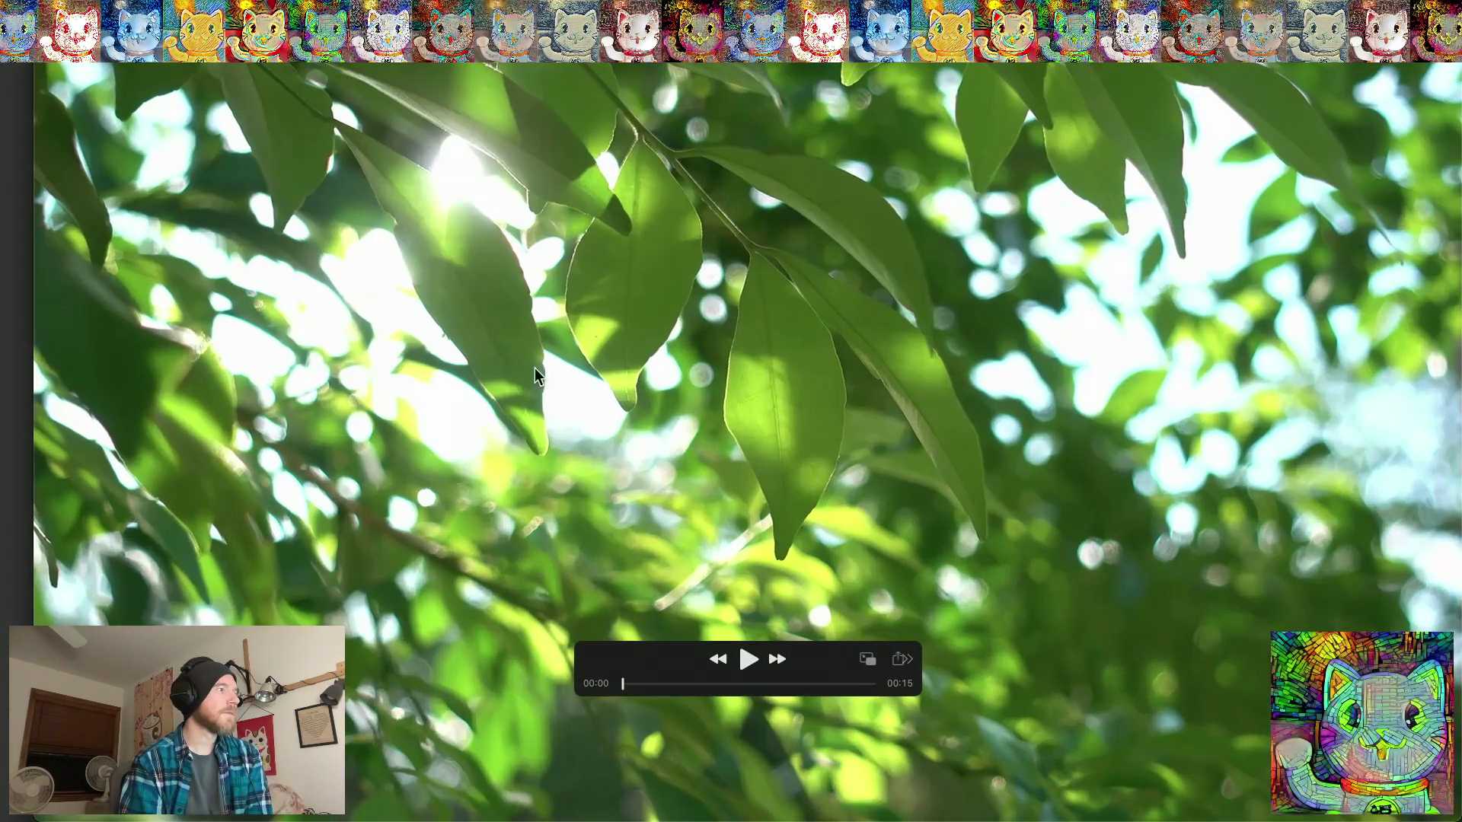
pyautogui.click(749, 661)
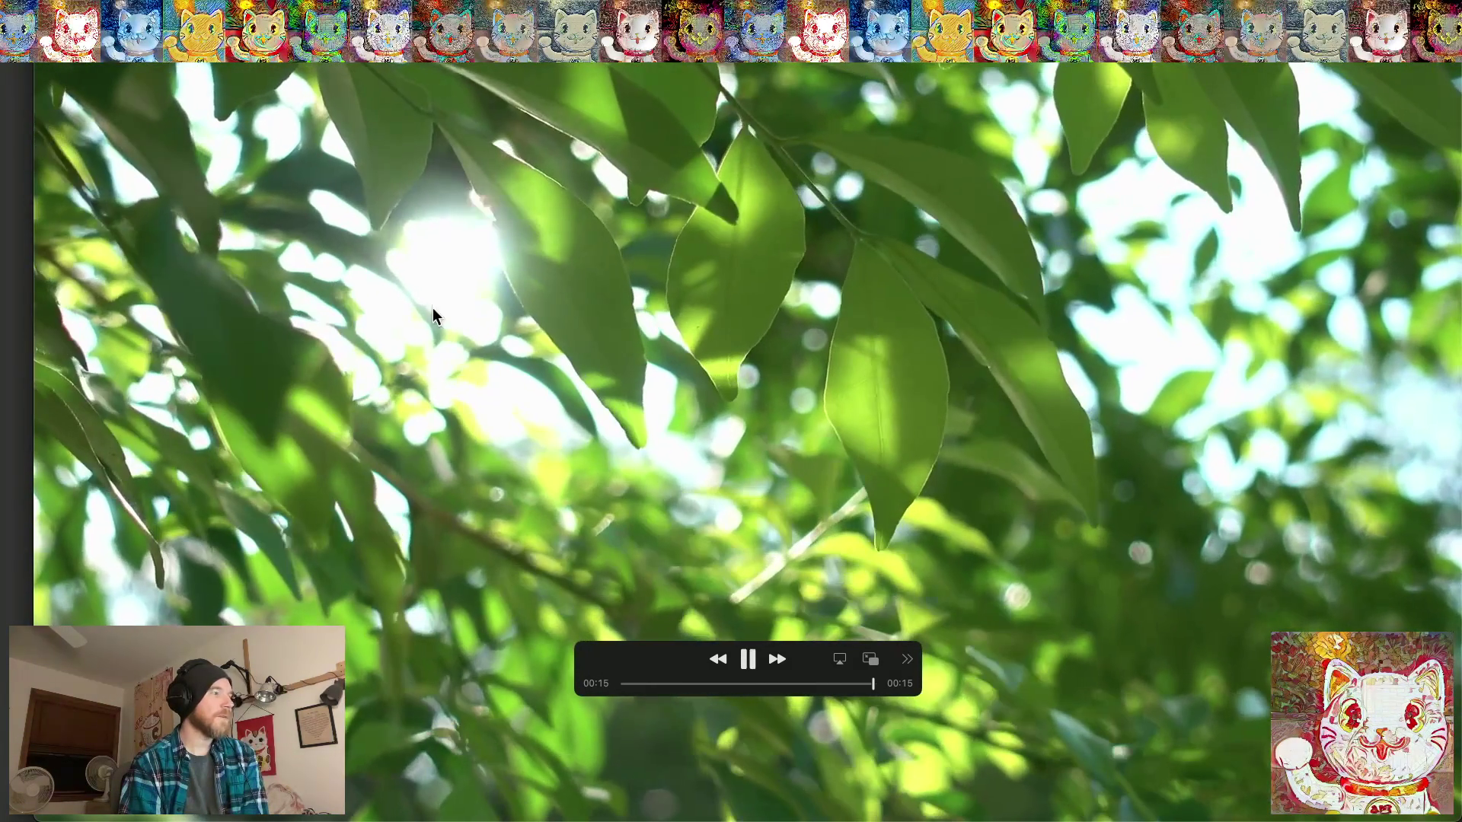
pyautogui.press('super+w')
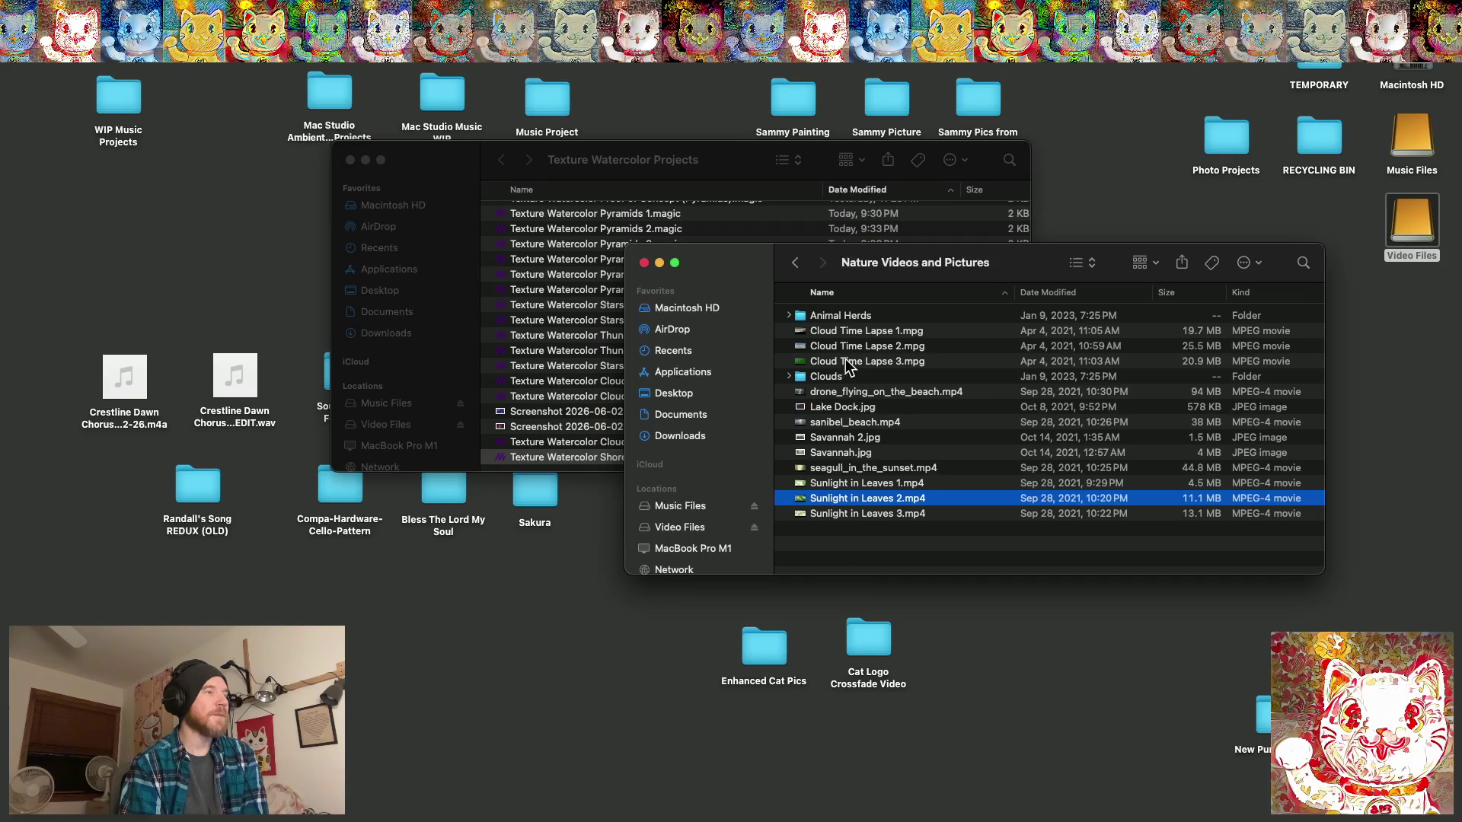
# Browse the Clouds folder, view and close Clouds 1.jpg, then play sanibel_beach.mp4.
pyautogui.click(862, 394)
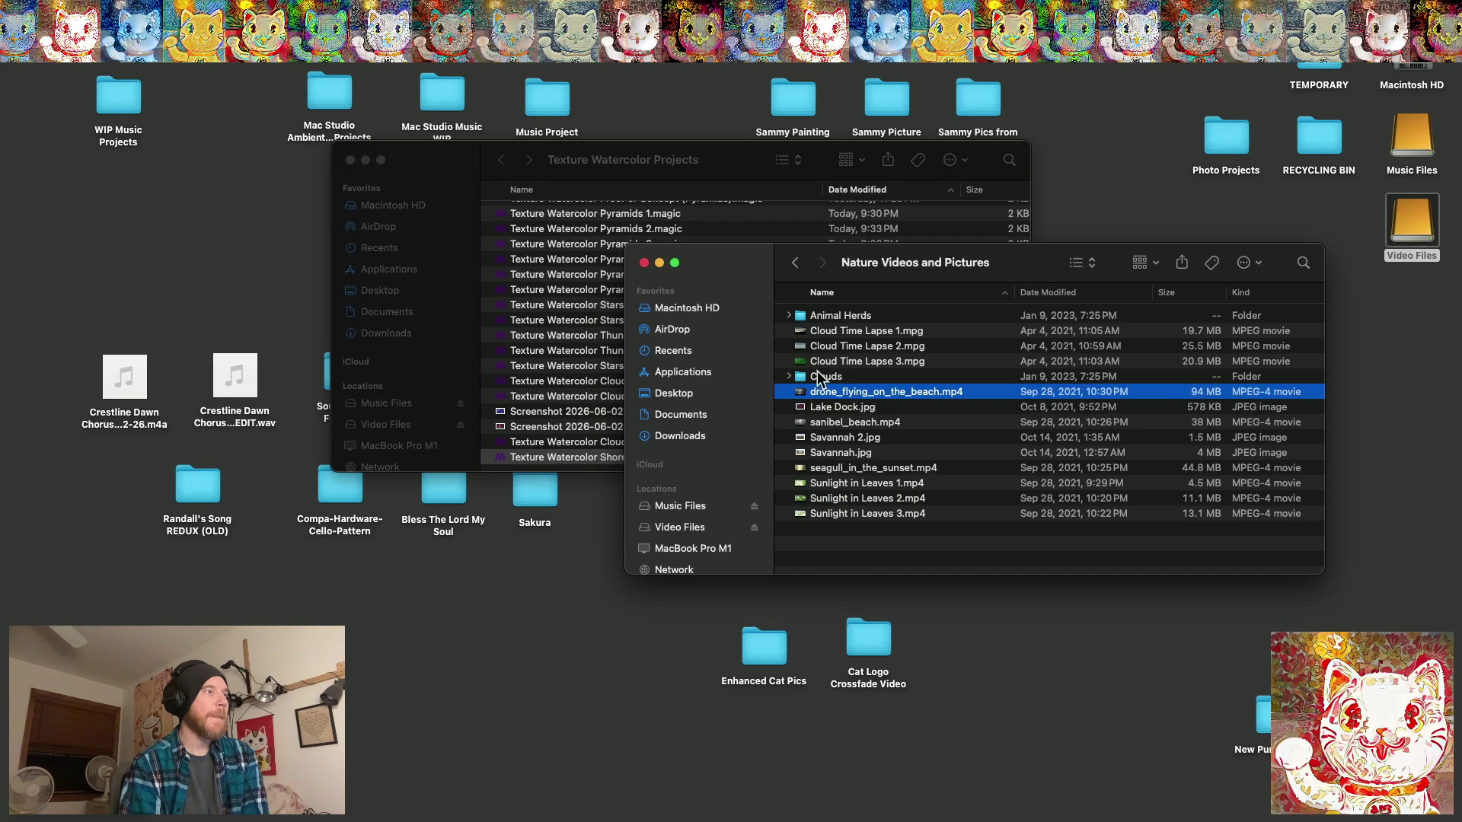
pyautogui.click(826, 378)
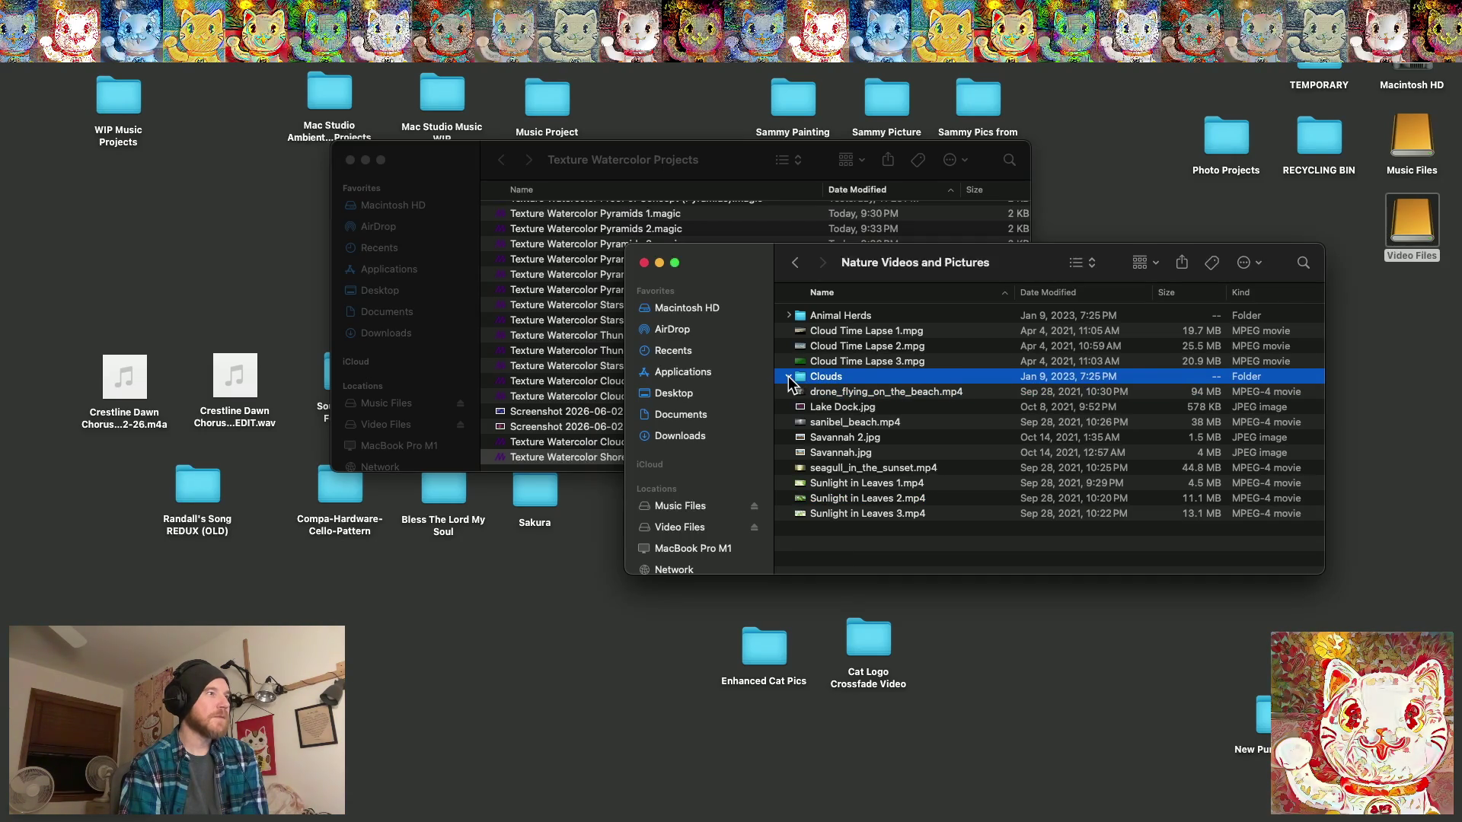
pyautogui.click(789, 376)
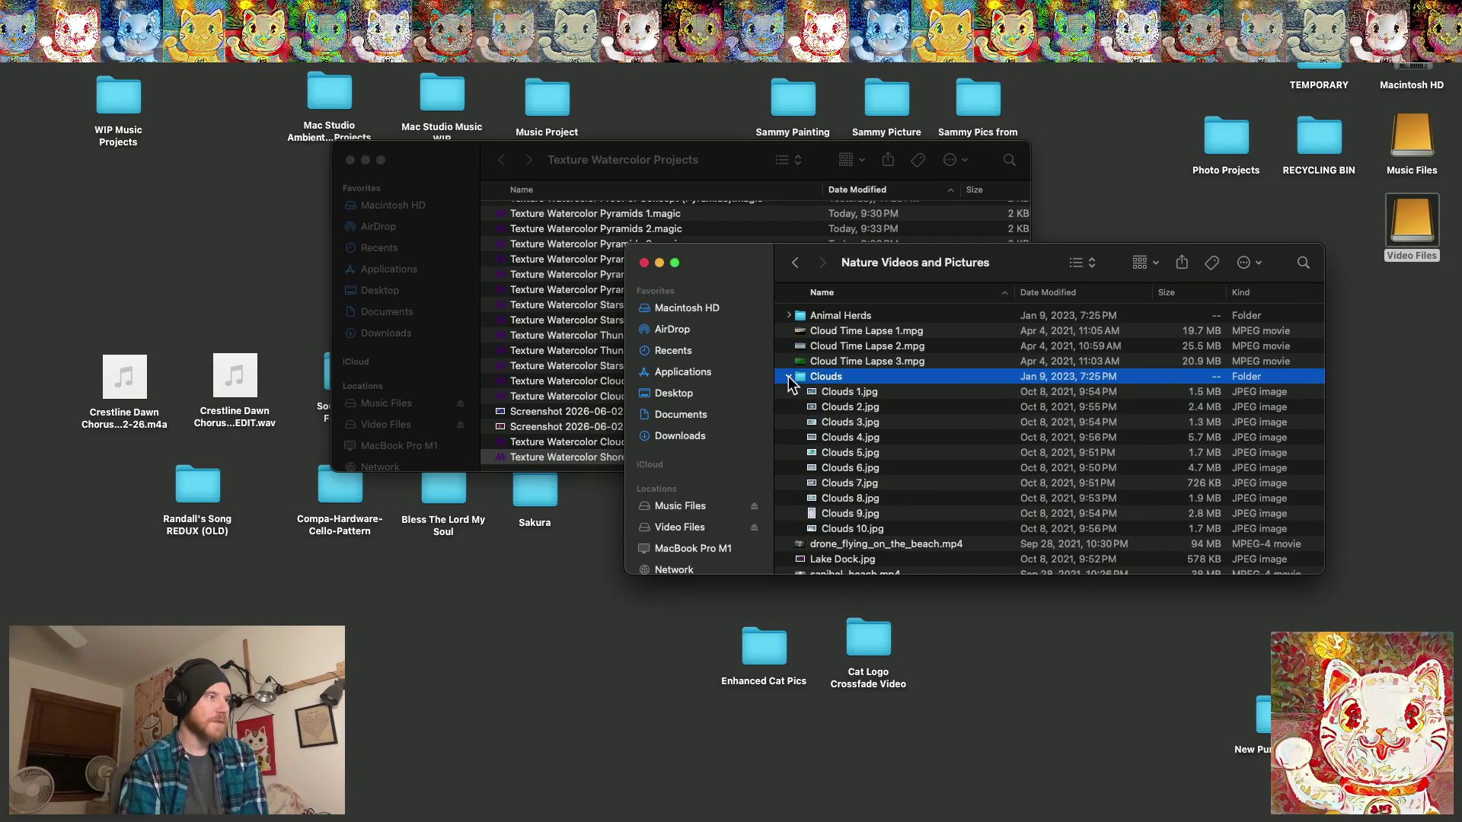
pyautogui.doubleClick(838, 391)
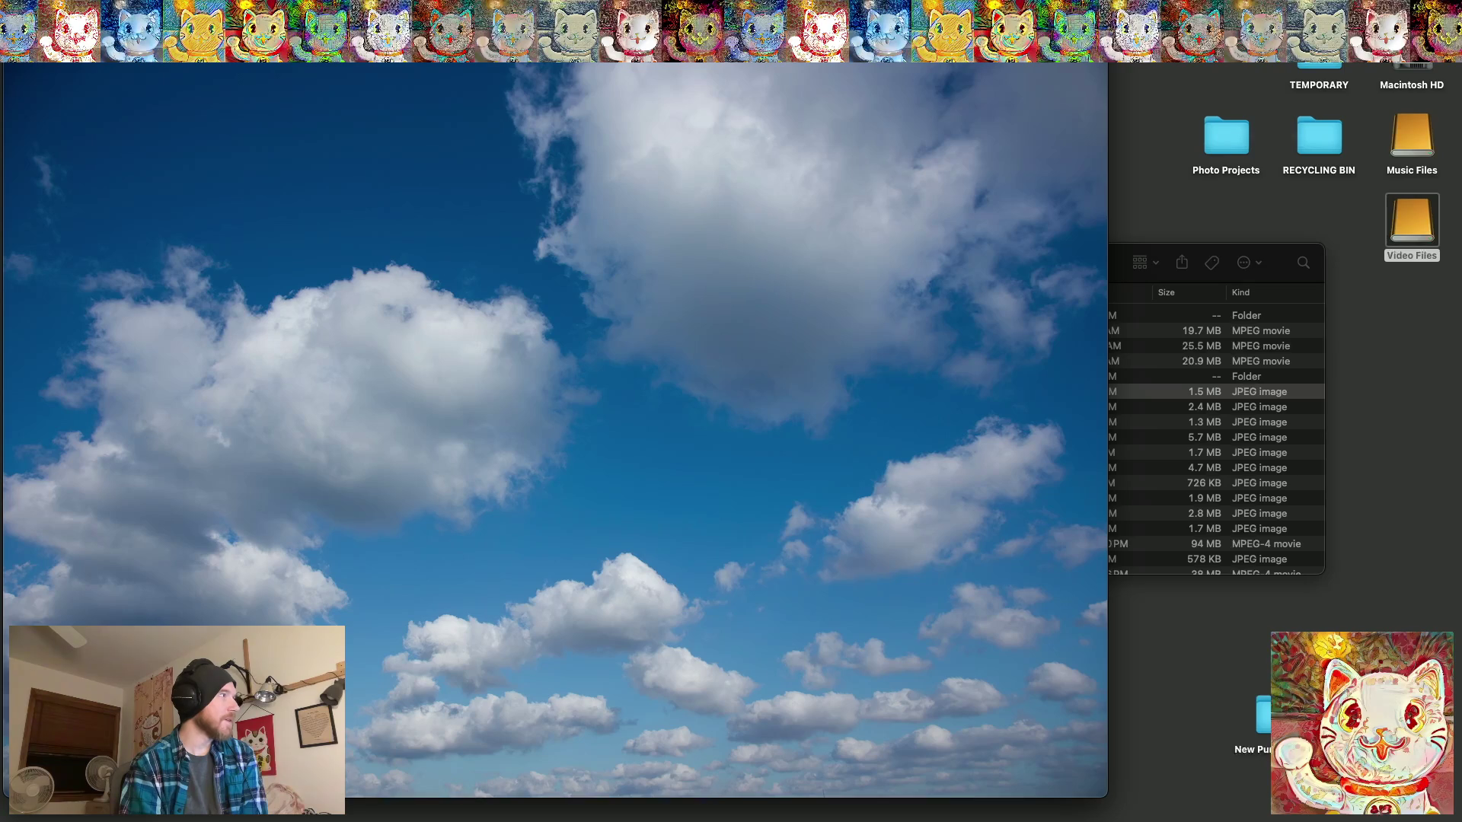
pyautogui.press('cmd+w')
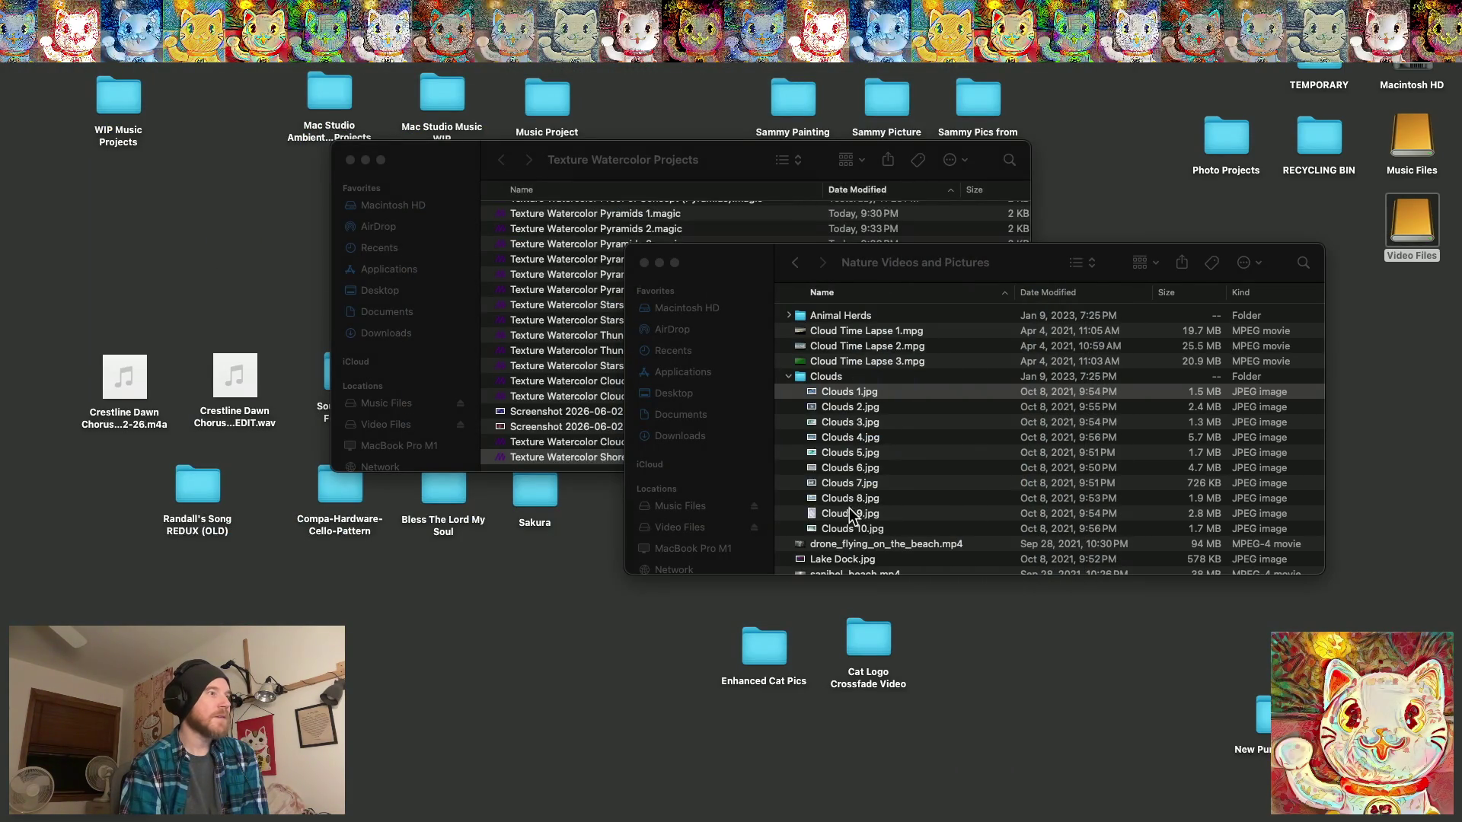
pyautogui.click(788, 376)
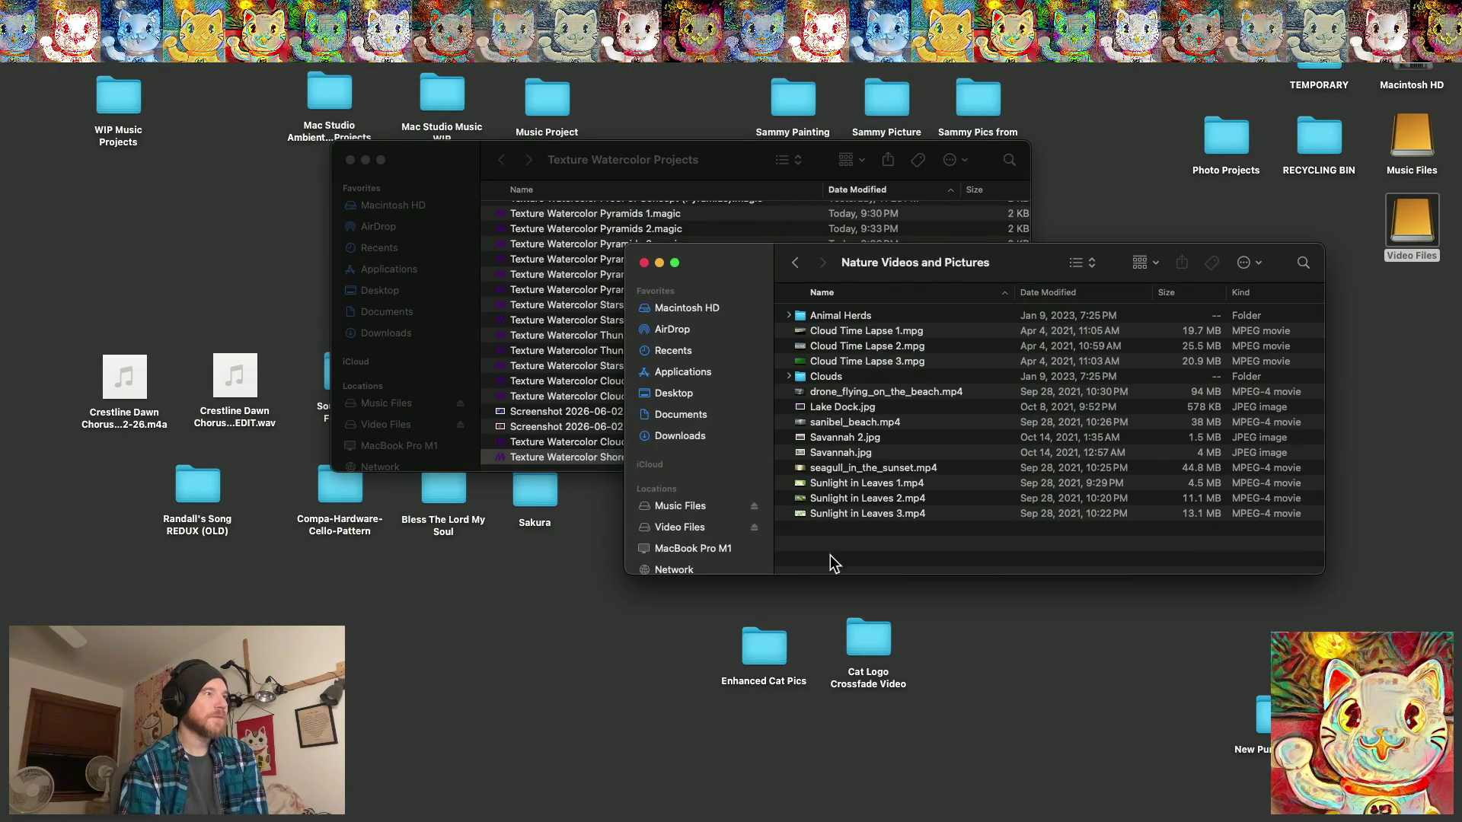
pyautogui.doubleClick(835, 423)
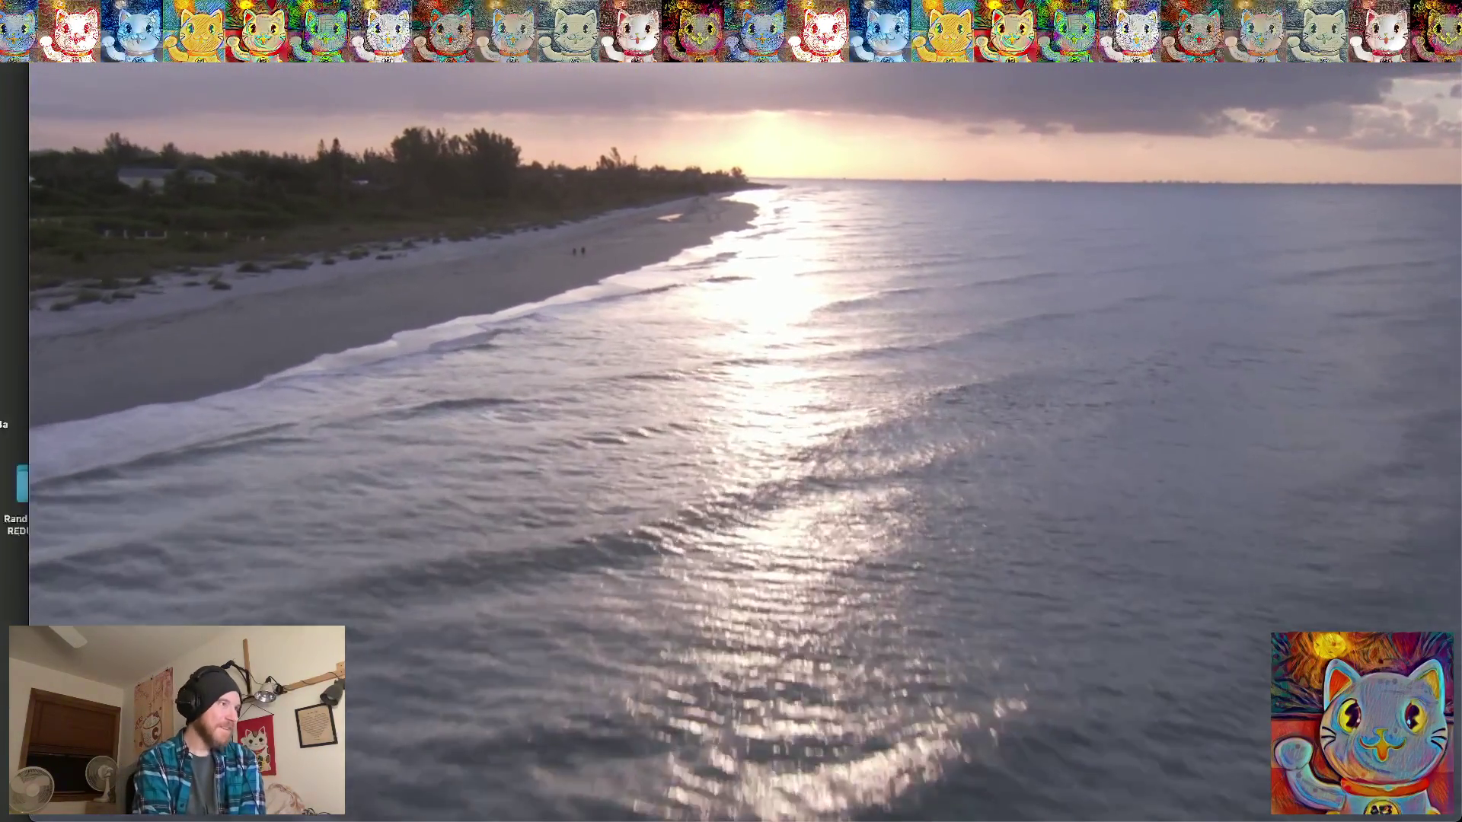
# Put the beach video in full screen, then quit QuickTime Player.
pyautogui.press('ctrl+super+f')
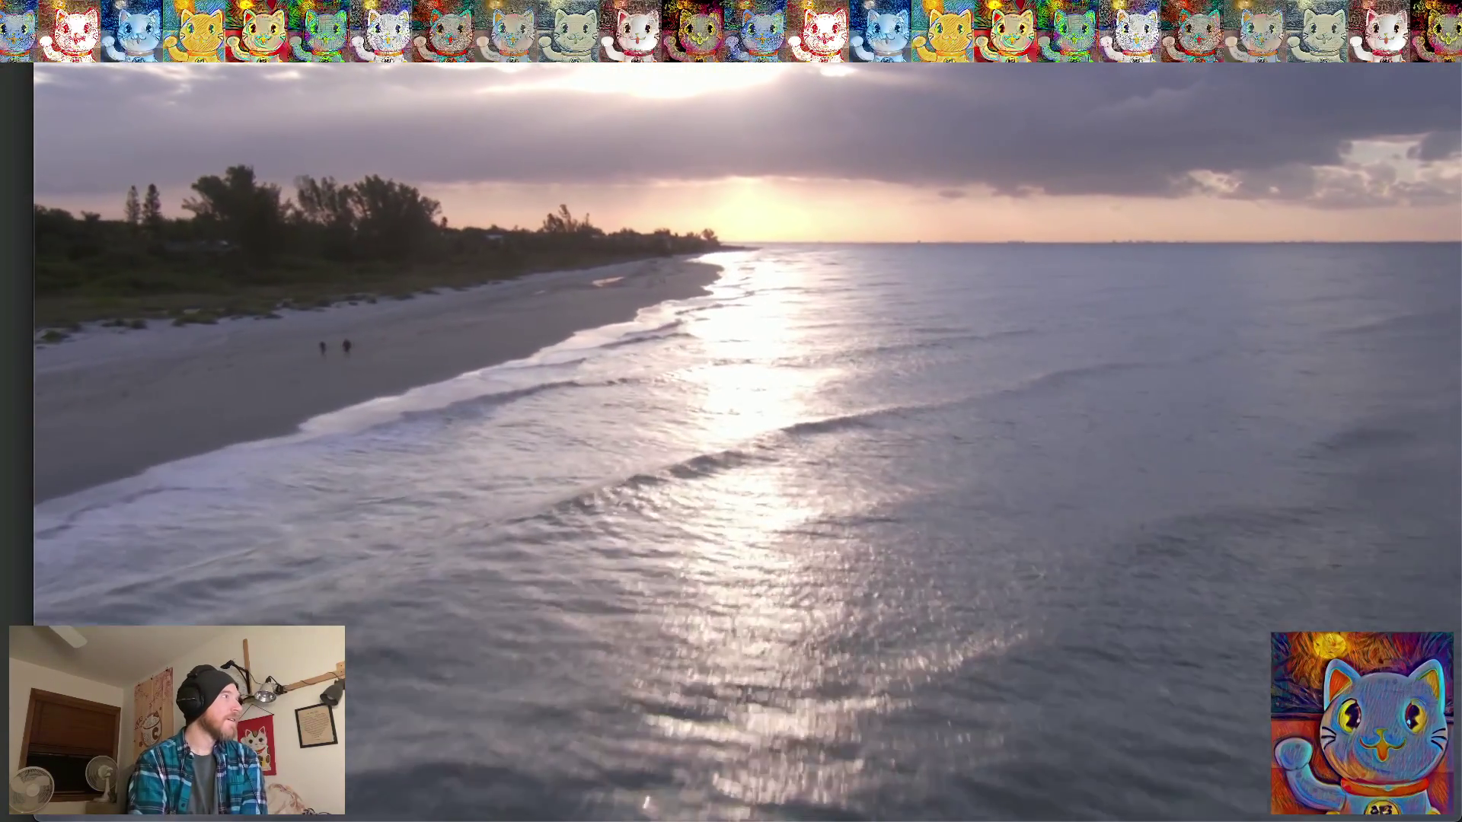
pyautogui.click(69, 50)
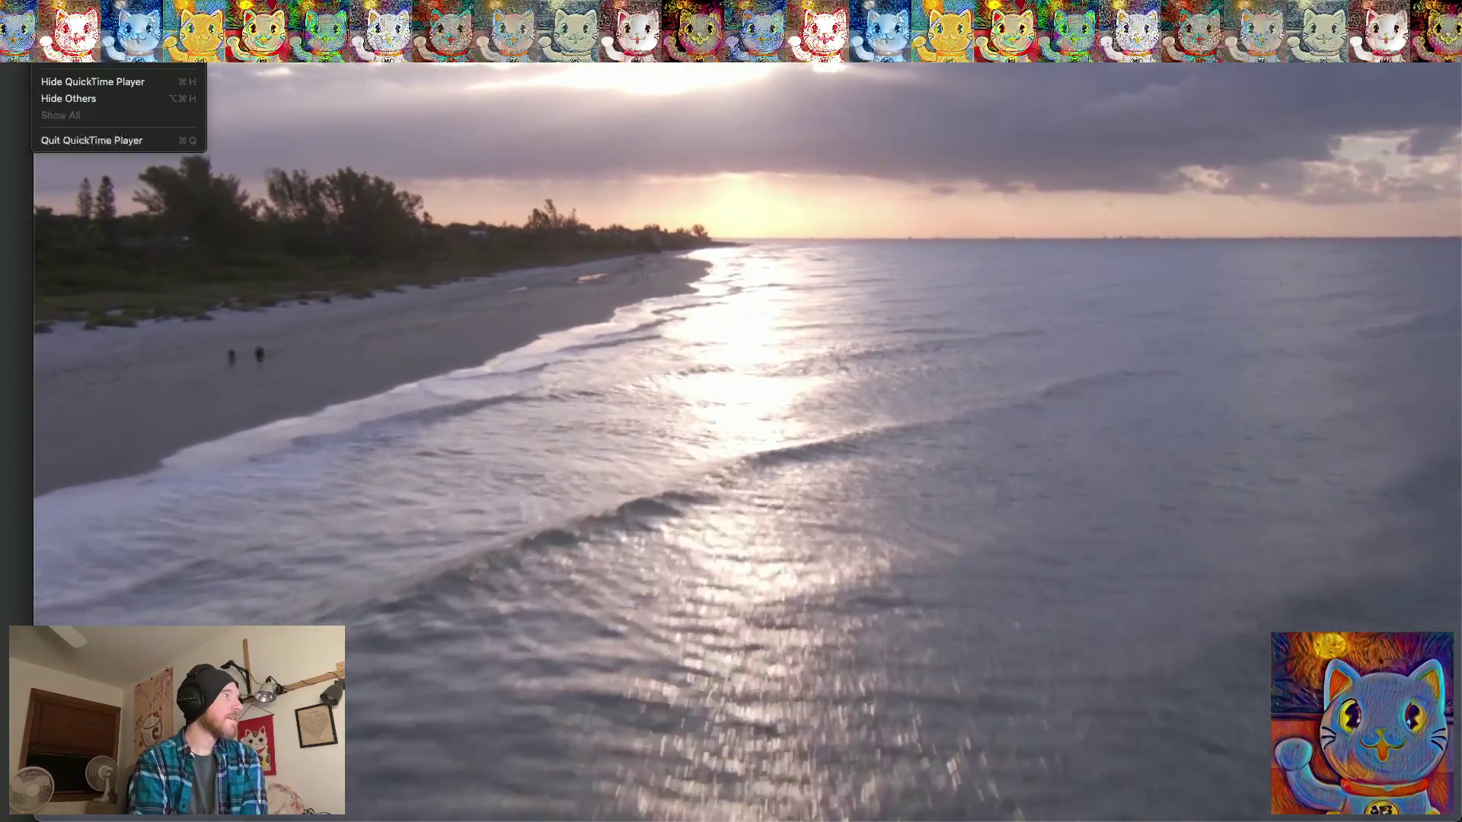
pyautogui.click(125, 137)
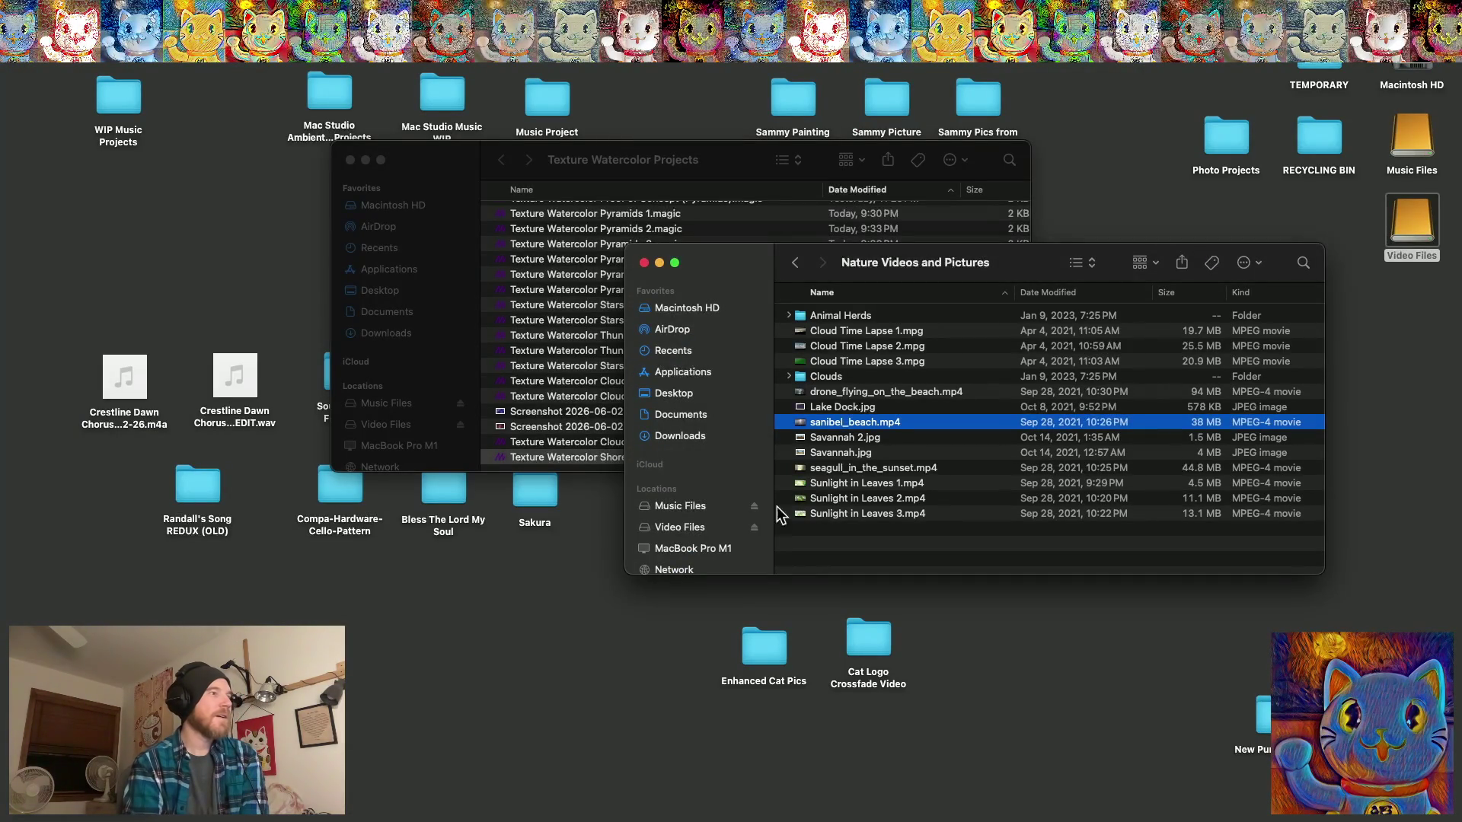
# Quick Look preview Savannah 2.jpg, then close the preview.
pyautogui.click(823, 439)
pyautogui.press('space')
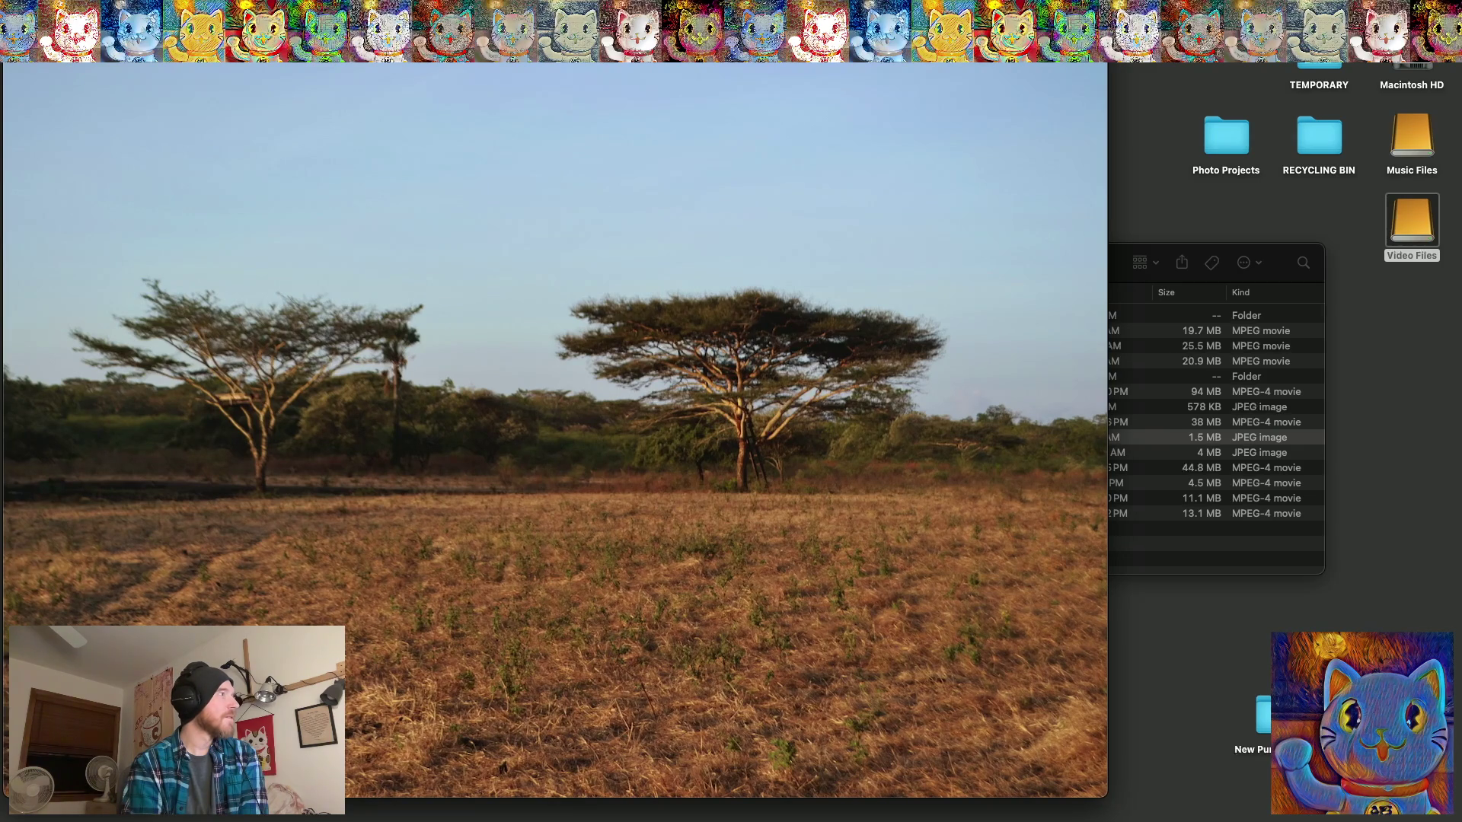
pyautogui.press('space')
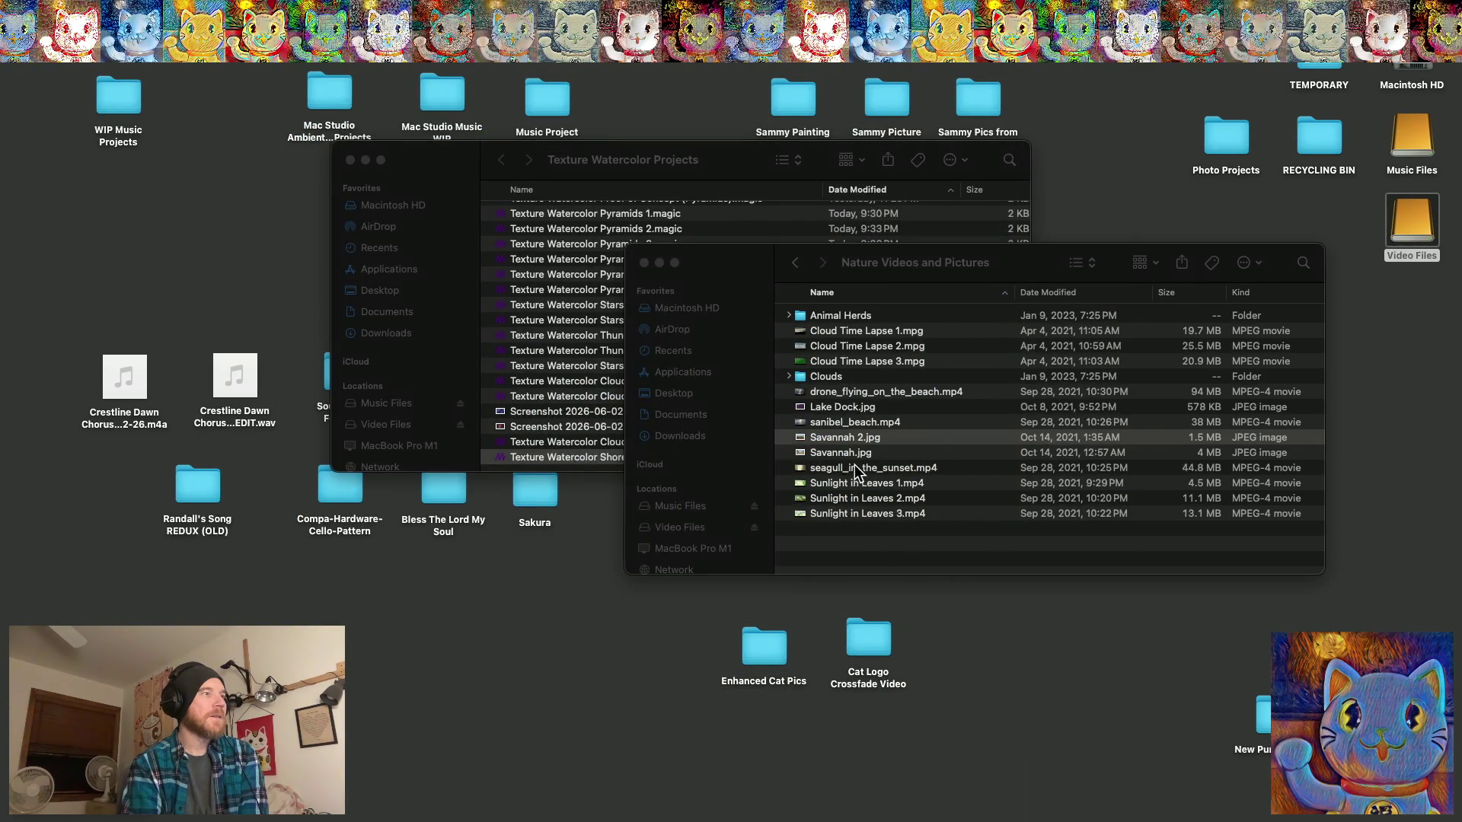
pyautogui.click(855, 466)
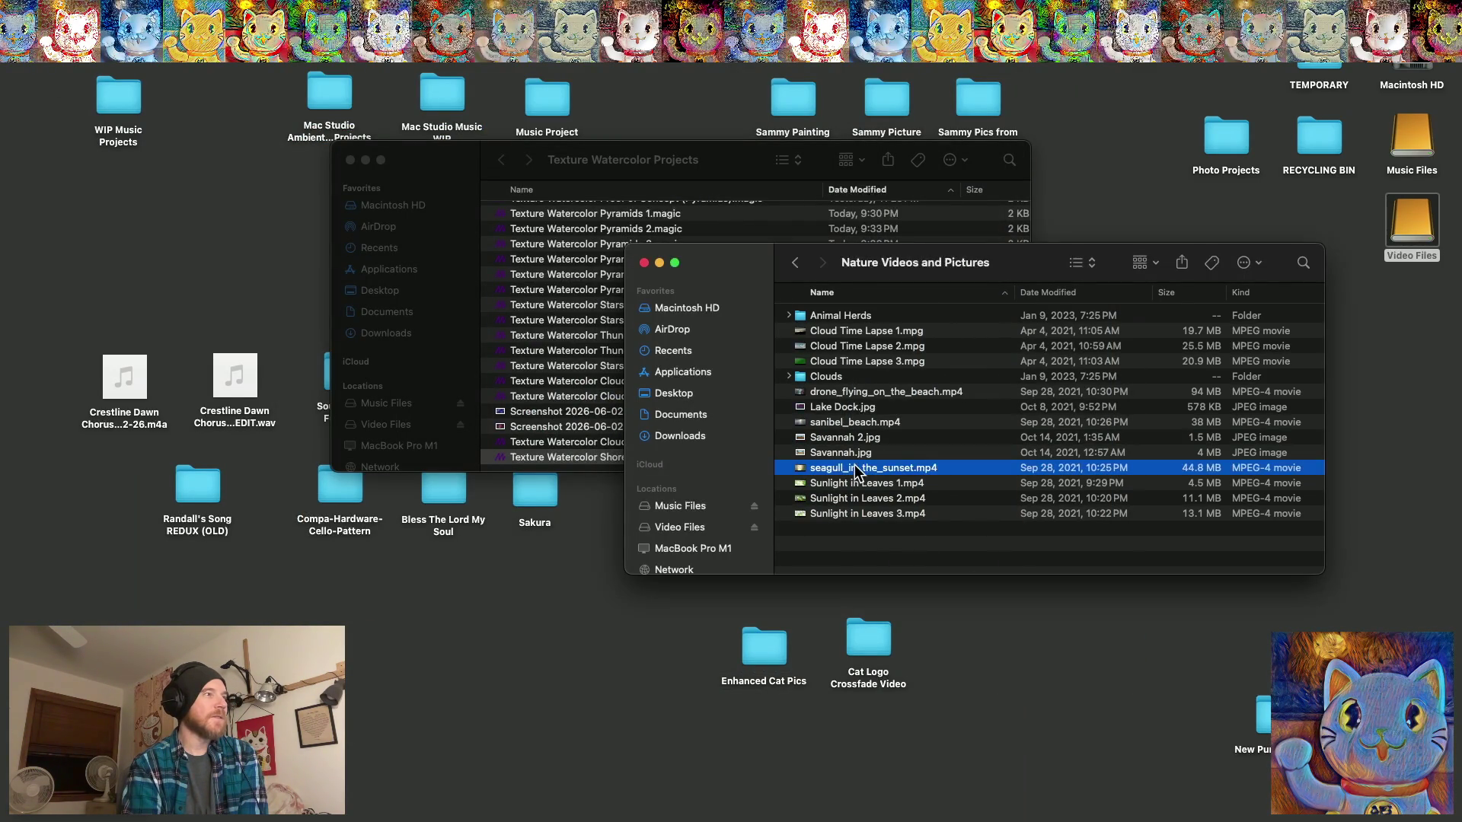
pyautogui.press('space')
pyautogui.click(747, 660)
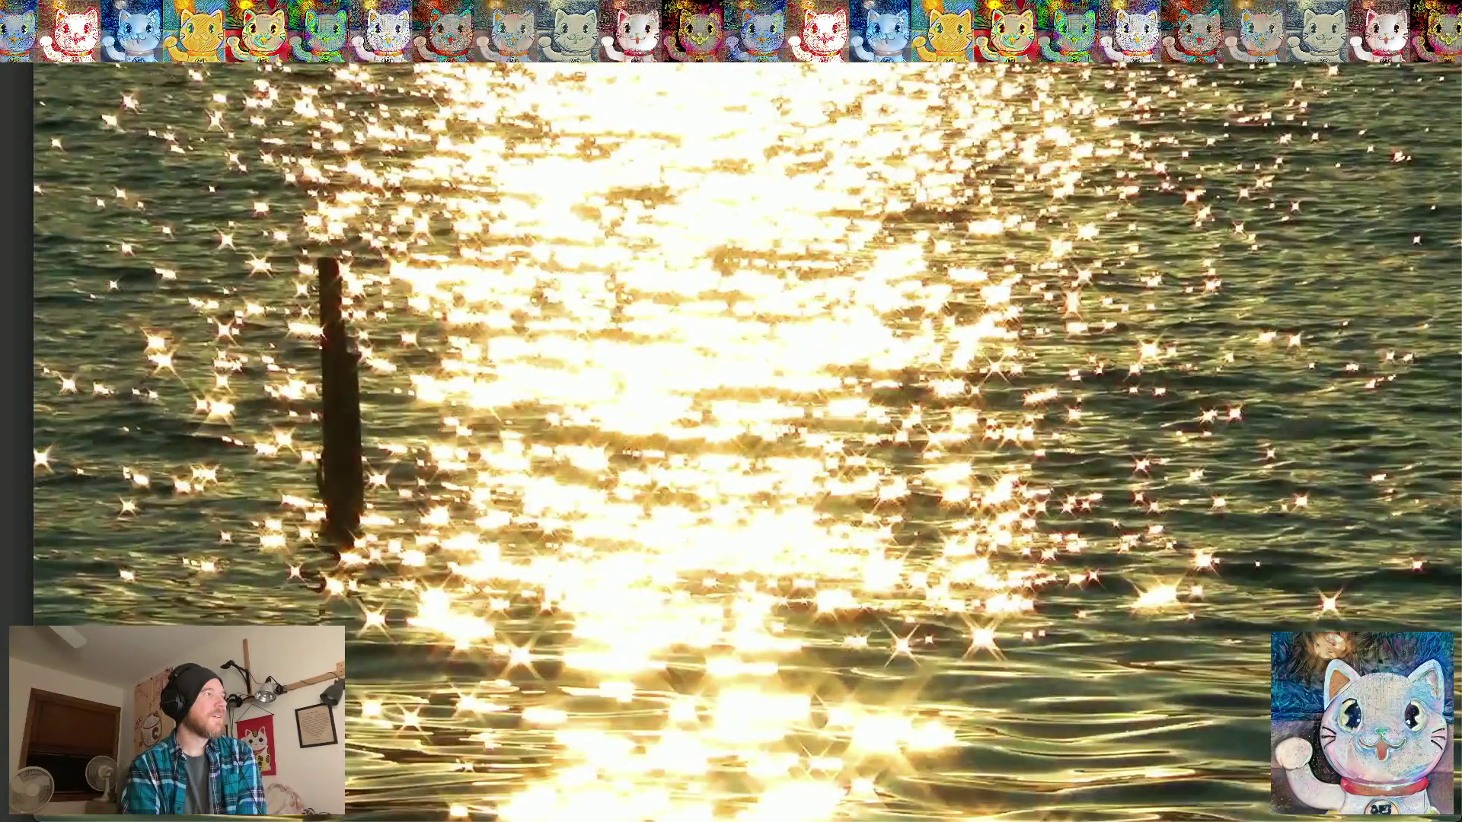
pyautogui.press('super+w')
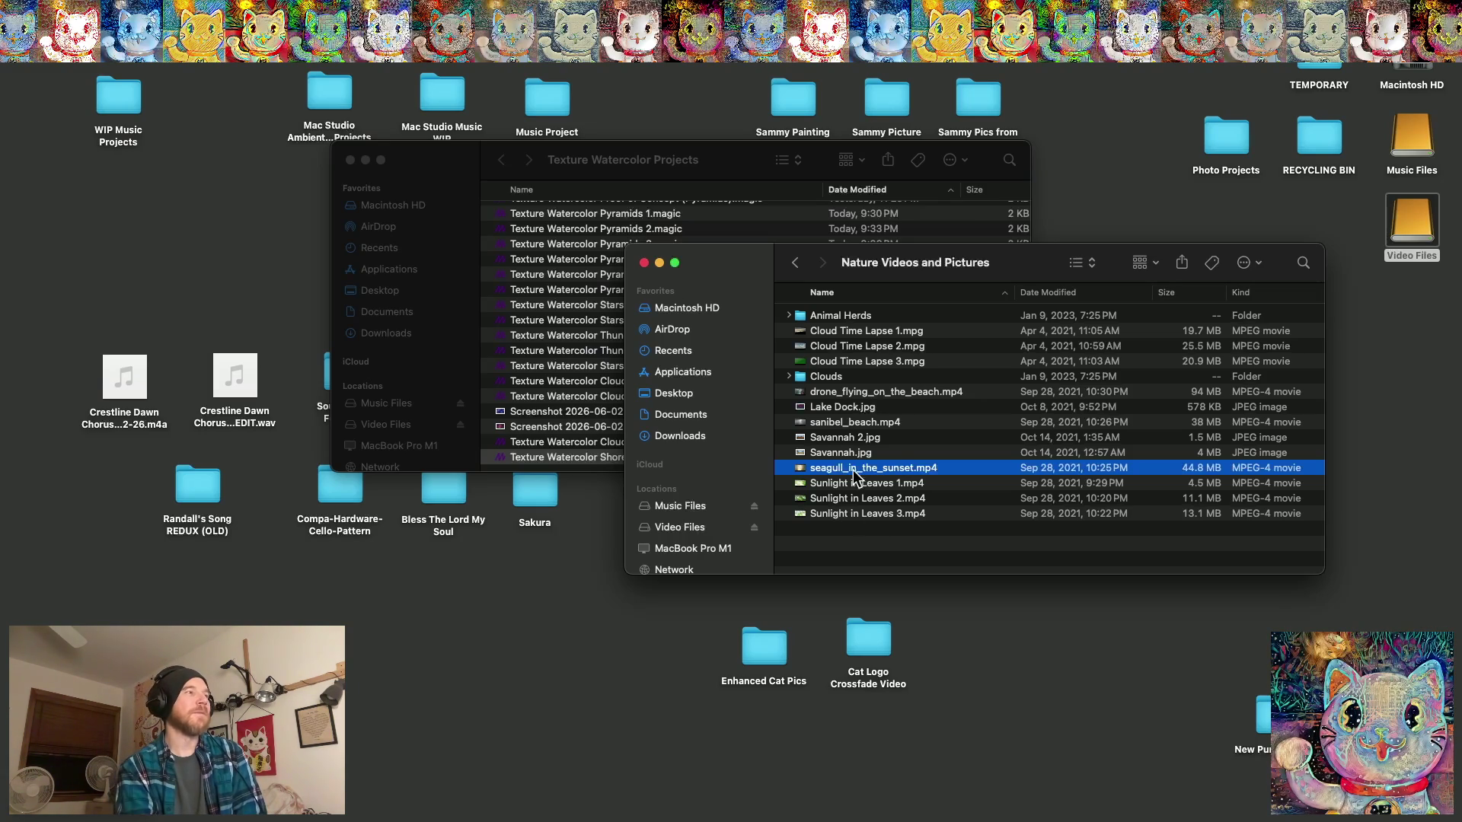
pyautogui.click(876, 547)
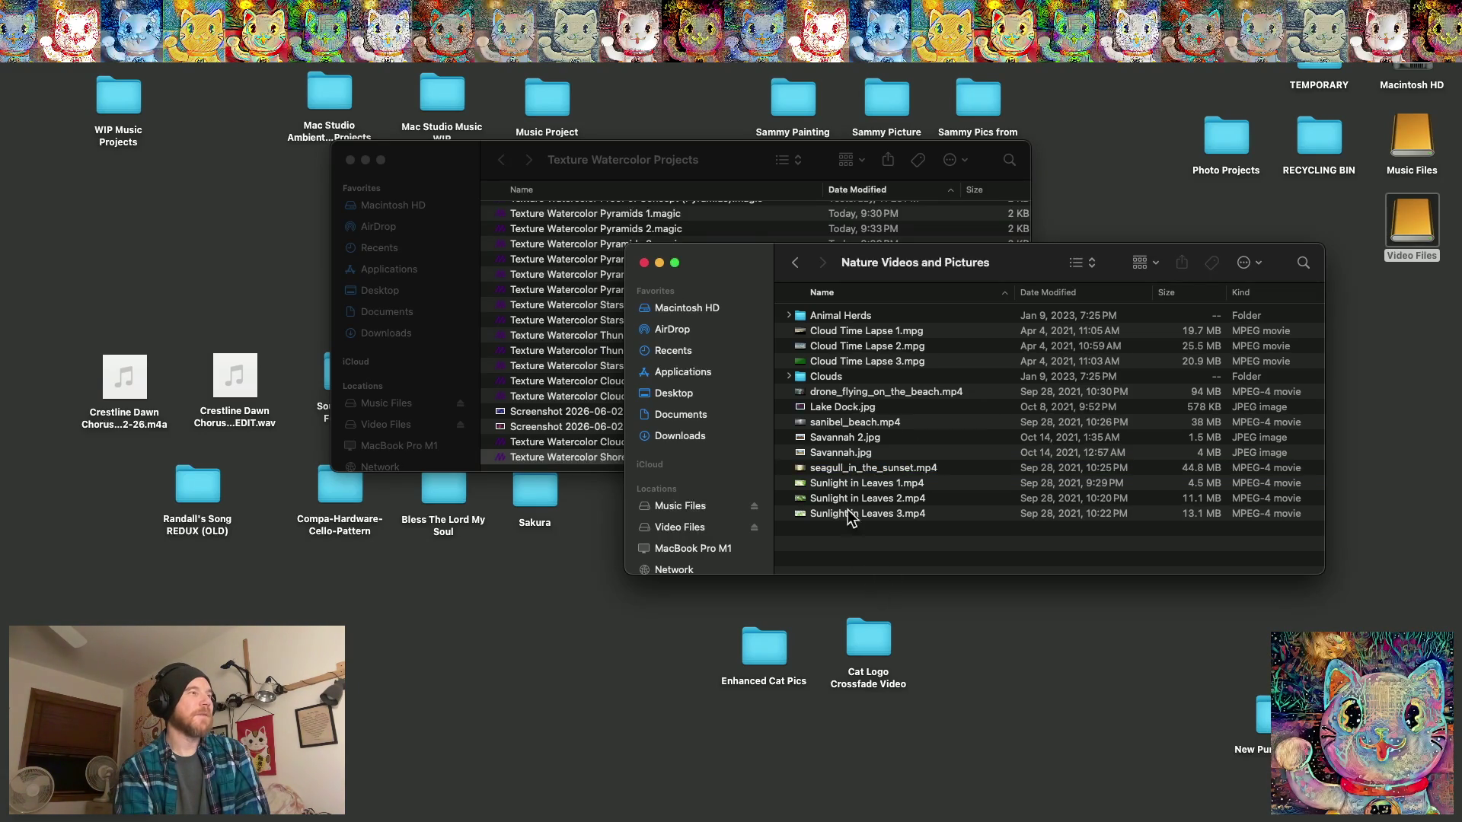
# Move the Texture Watercolor Projects window lower left, then shut down the Mac, retrying when interrupted.
pyautogui.moveTo(430, 161); pyautogui.dragTo(165, 259)
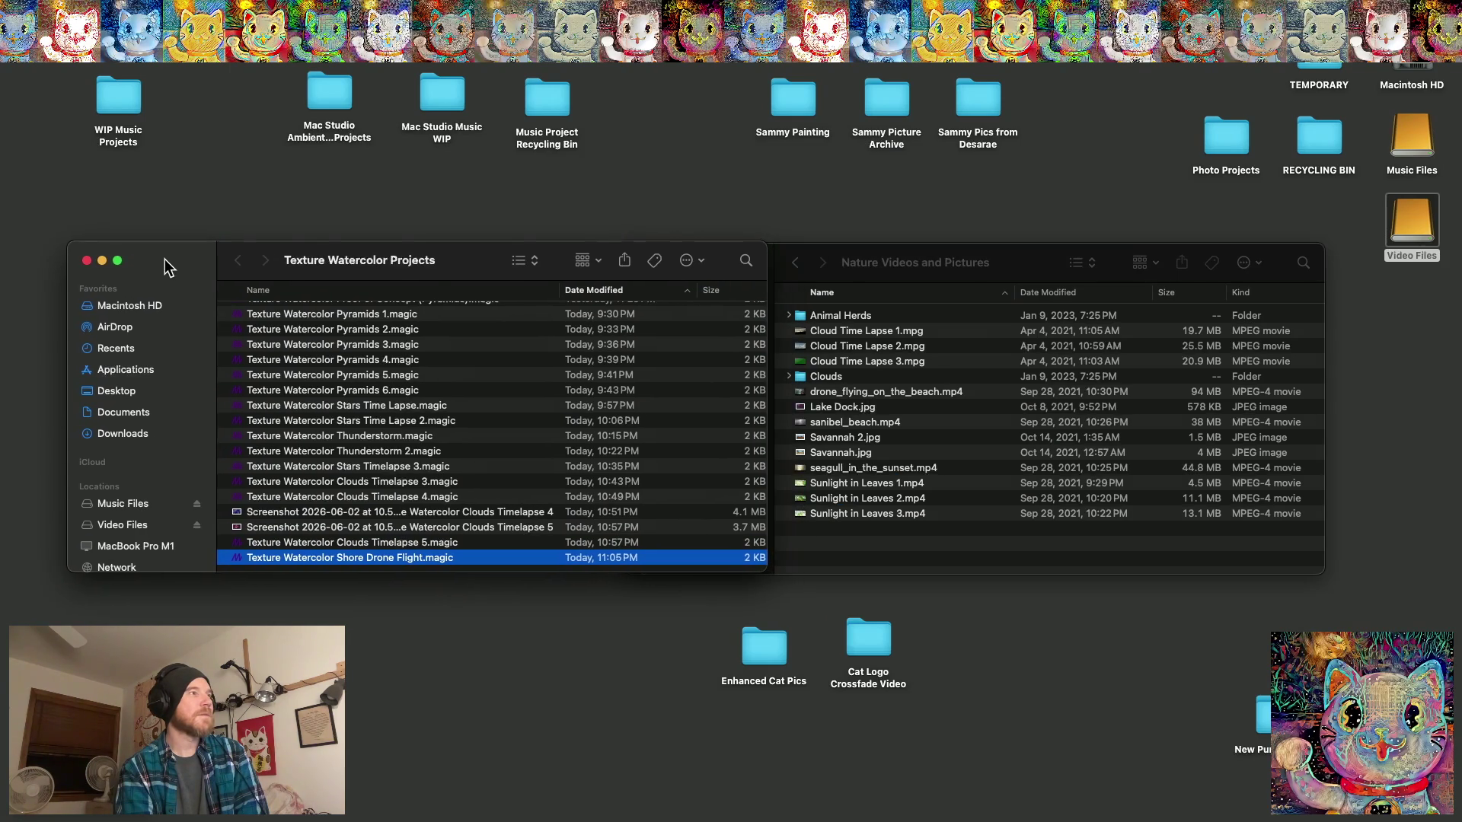
pyautogui.click(866, 277)
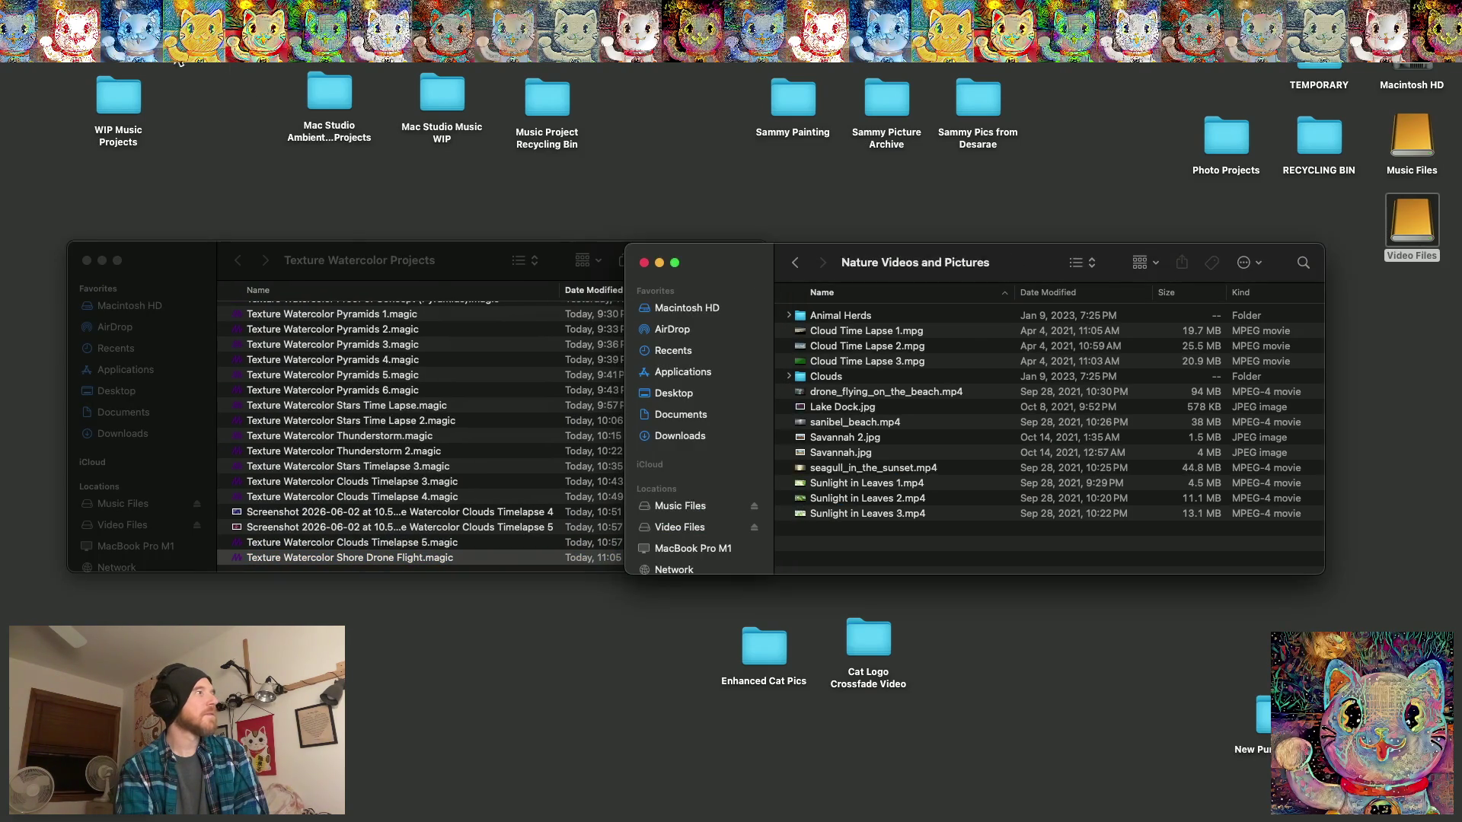
pyautogui.click(50, 53)
pyautogui.moveTo(17, 53)
pyautogui.click(42, 185)
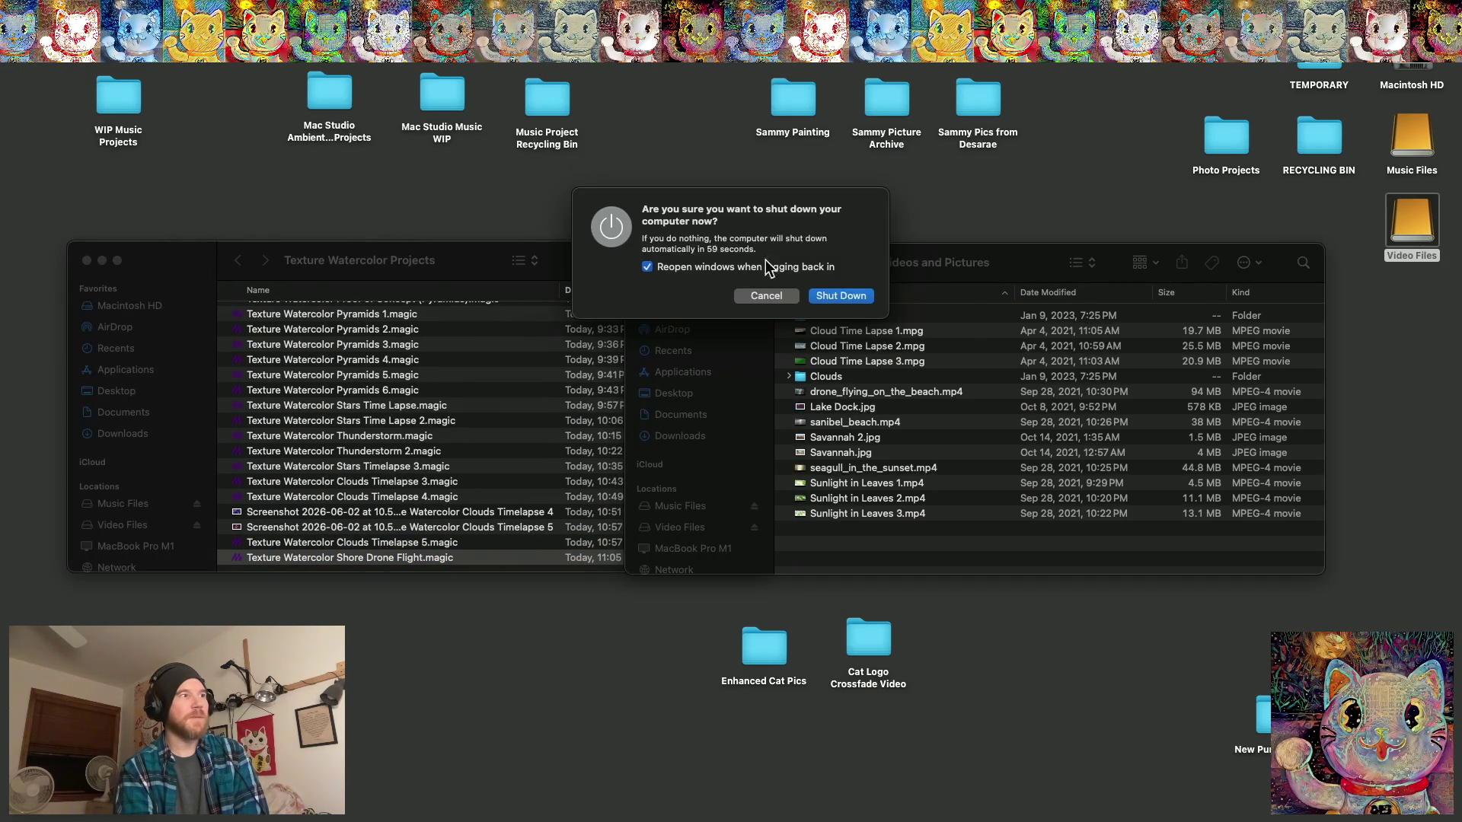
pyautogui.click(855, 297)
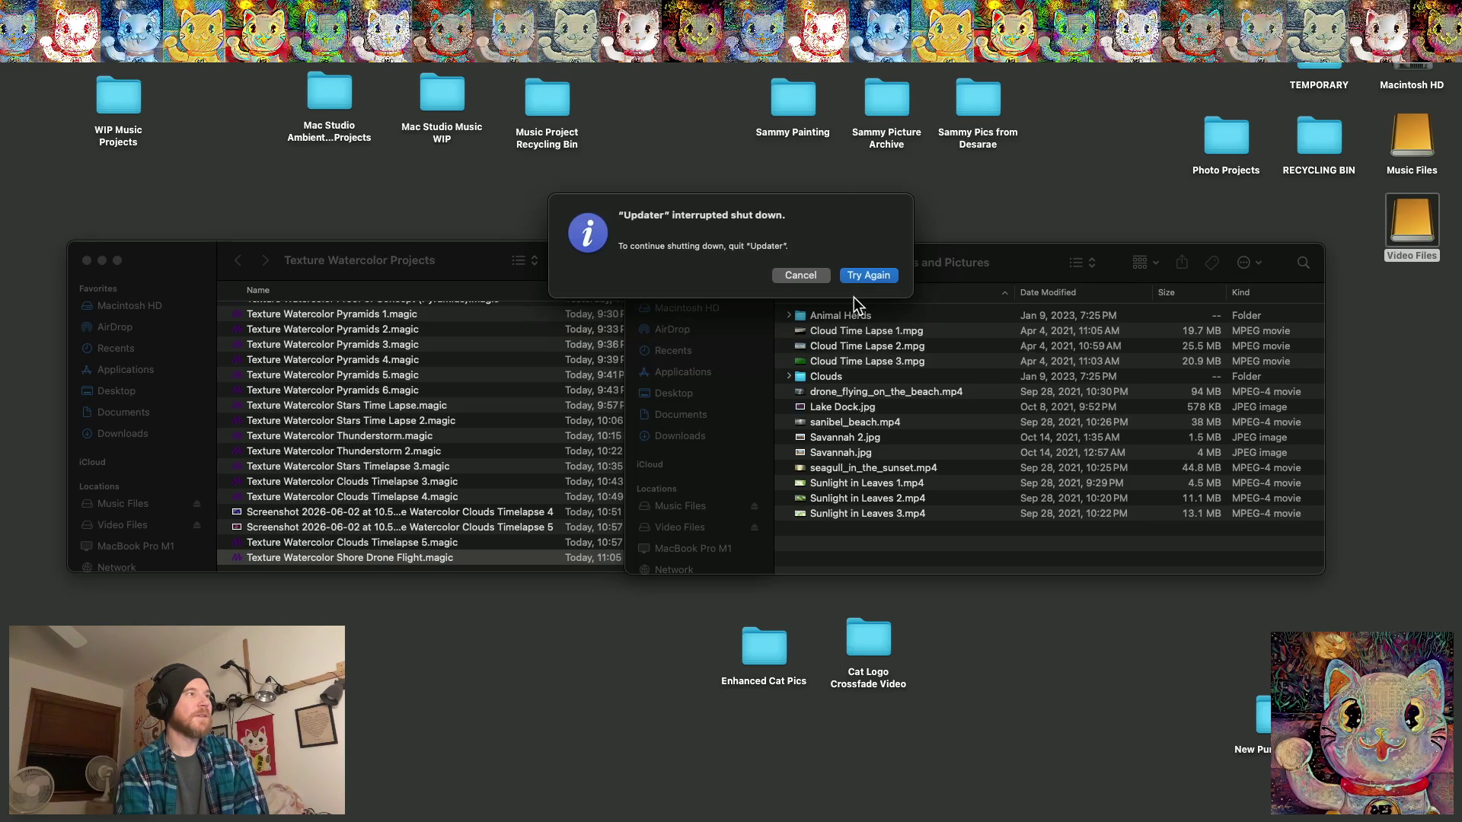
pyautogui.press('Return')
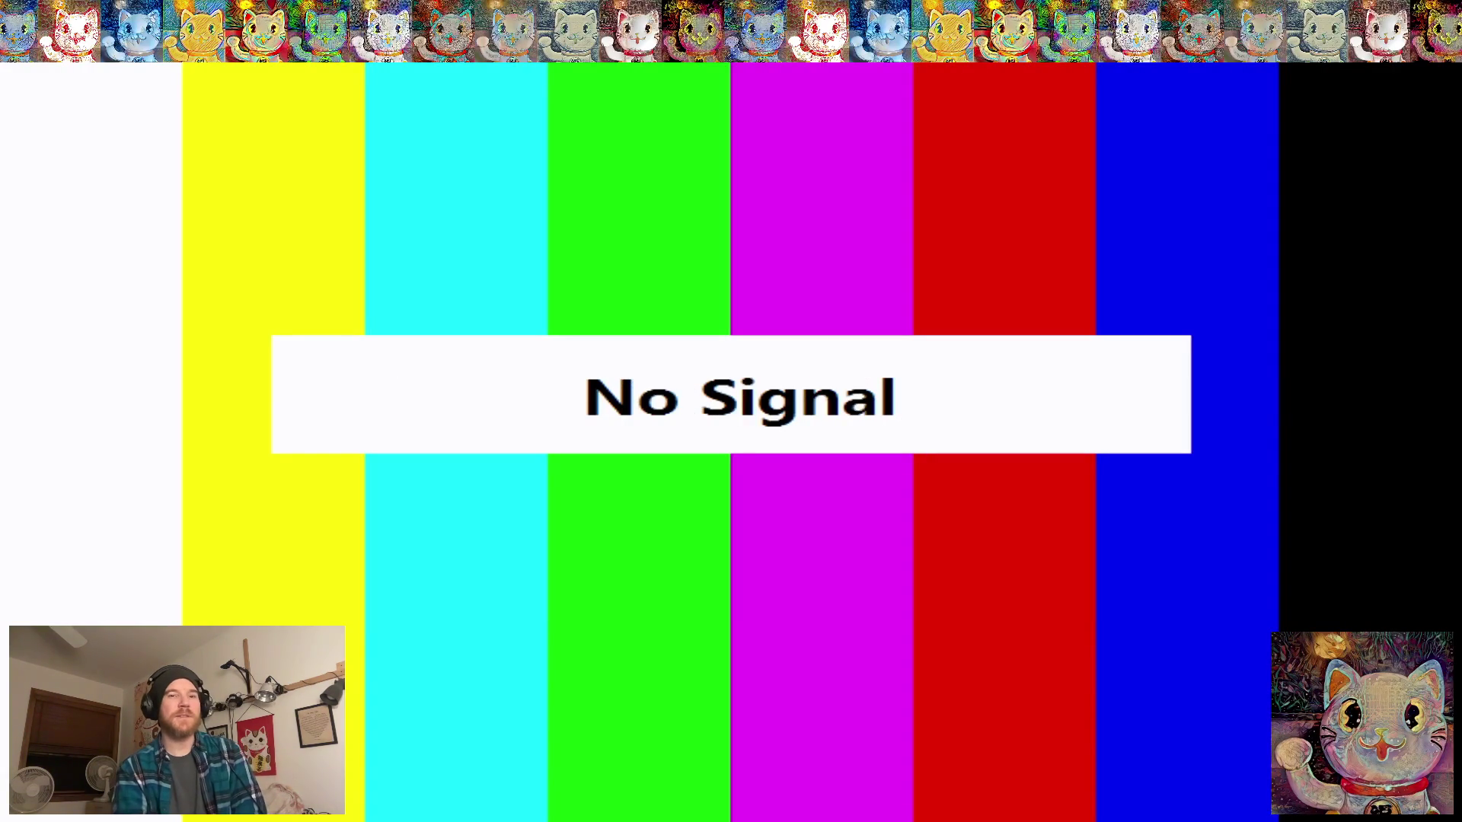